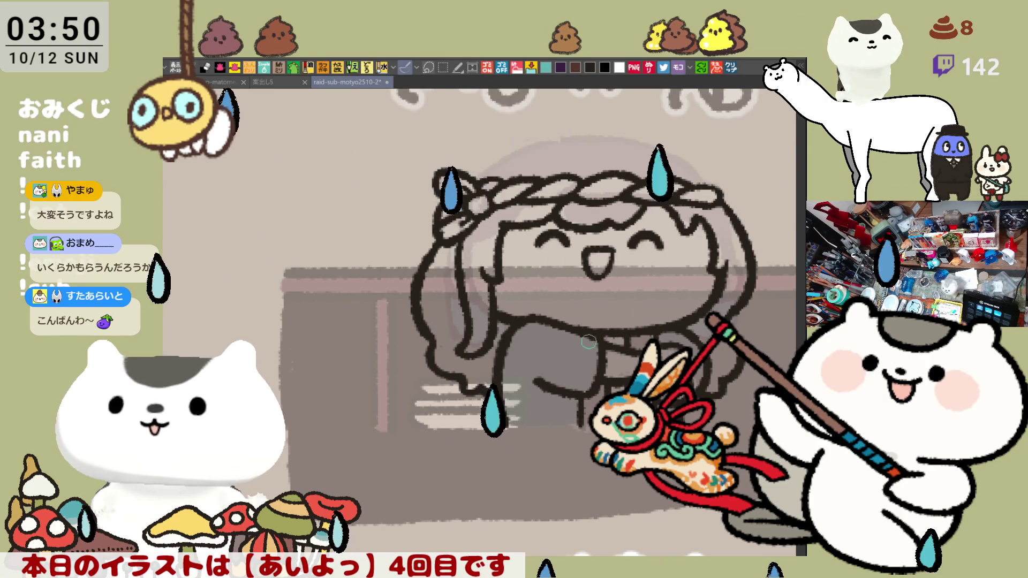
# Fit the character in view and ink the head-top arc, checking it on a mirrored canvas.
pyautogui.hscroll(5, 584, 336)
pyautogui.hotkey('ctrl', '0')
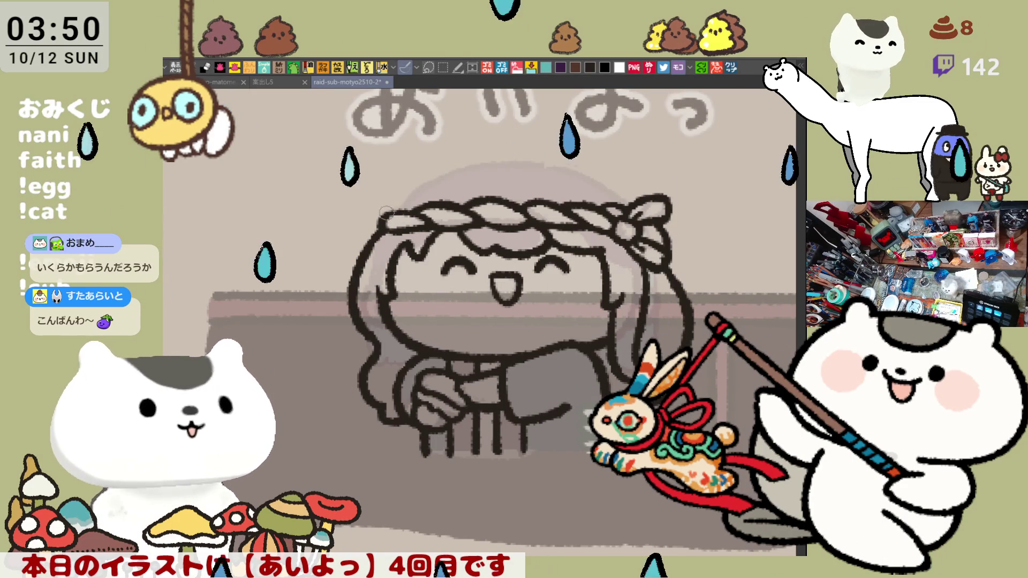
pyautogui.press('h')
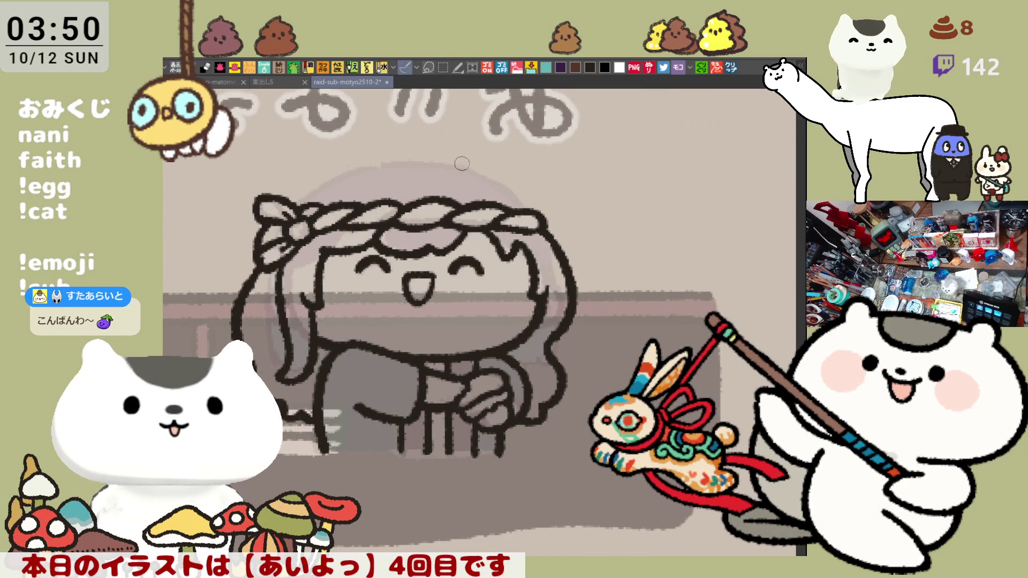
pyautogui.moveTo(446, 163); pyautogui.dragTo(518, 200)
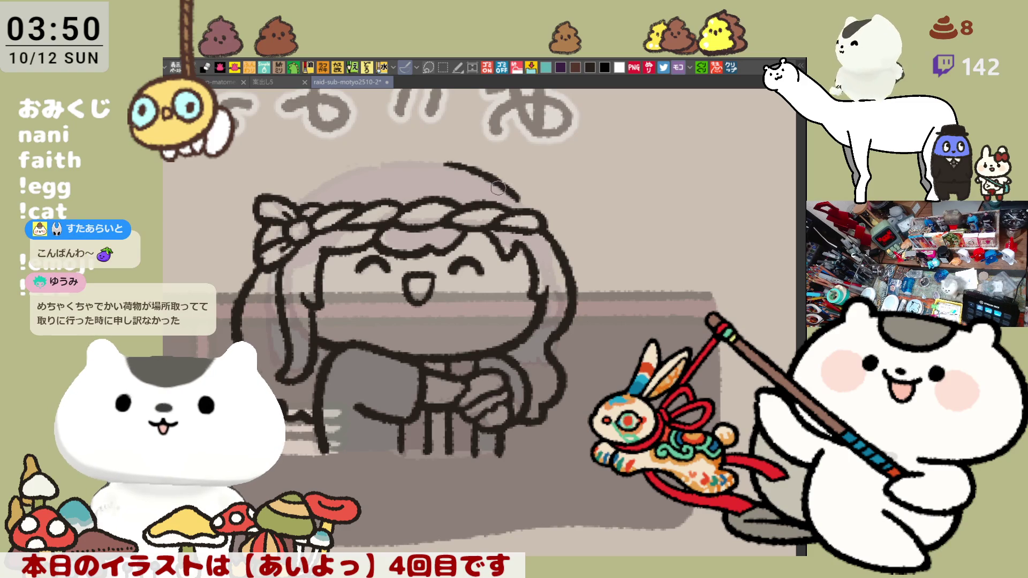
pyautogui.hotkey('ctrl', 'z')
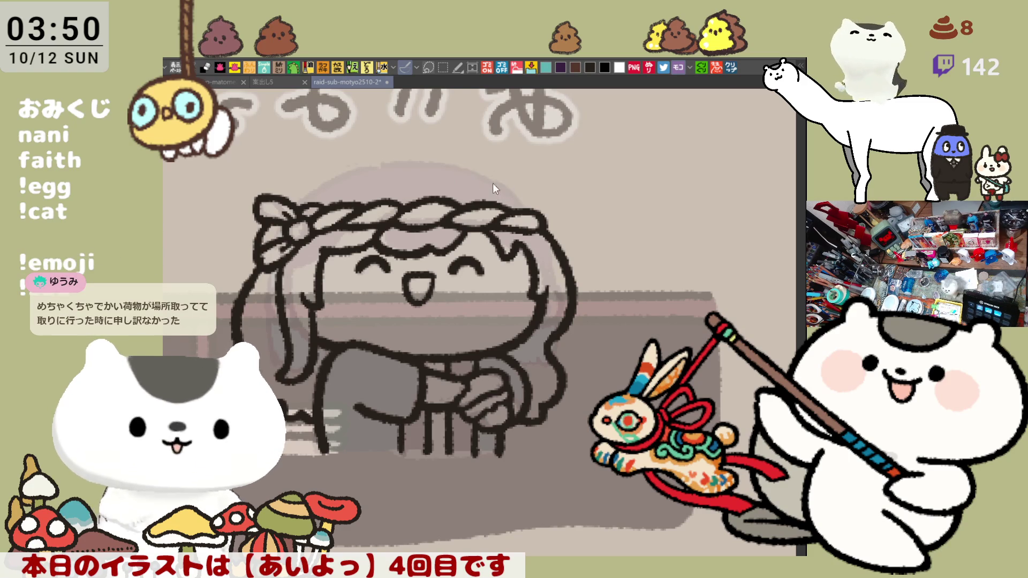
pyautogui.moveTo(455, 164); pyautogui.dragTo(536, 220)
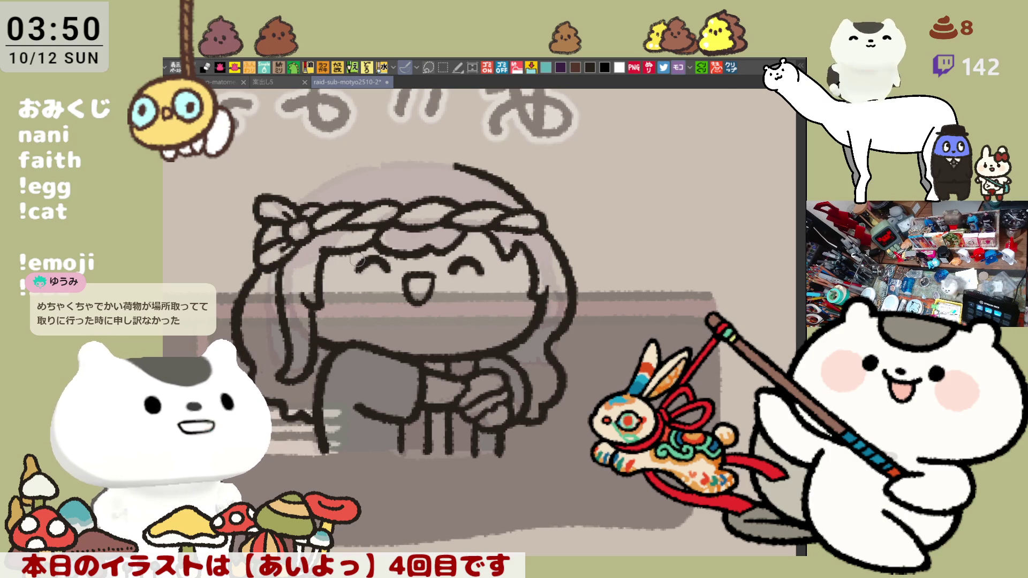
pyautogui.press('h')
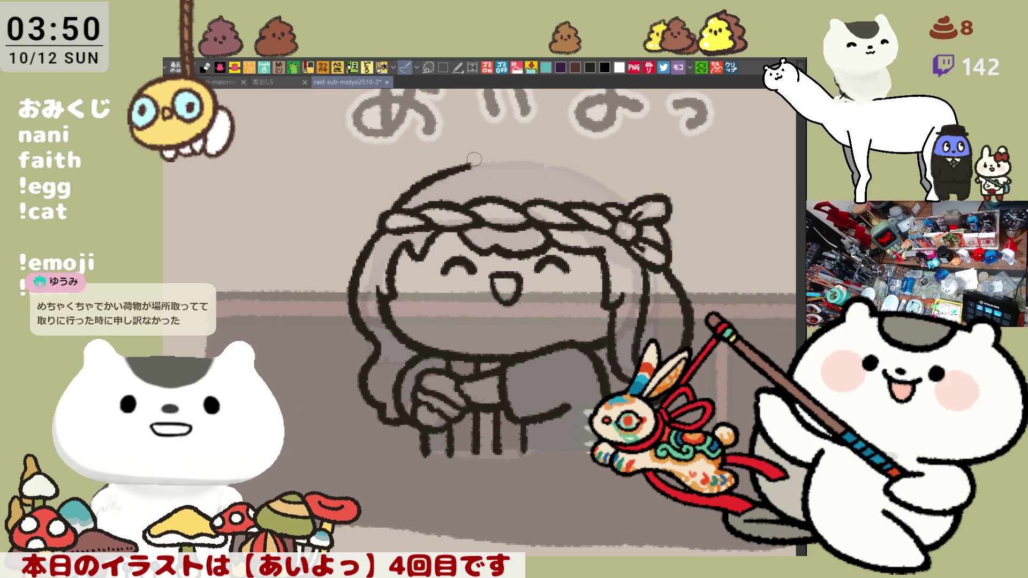
# Extend the head-top arc rightward, redrawing its end until it meets the headband.
pyautogui.moveTo(436, 179); pyautogui.dragTo(529, 164)
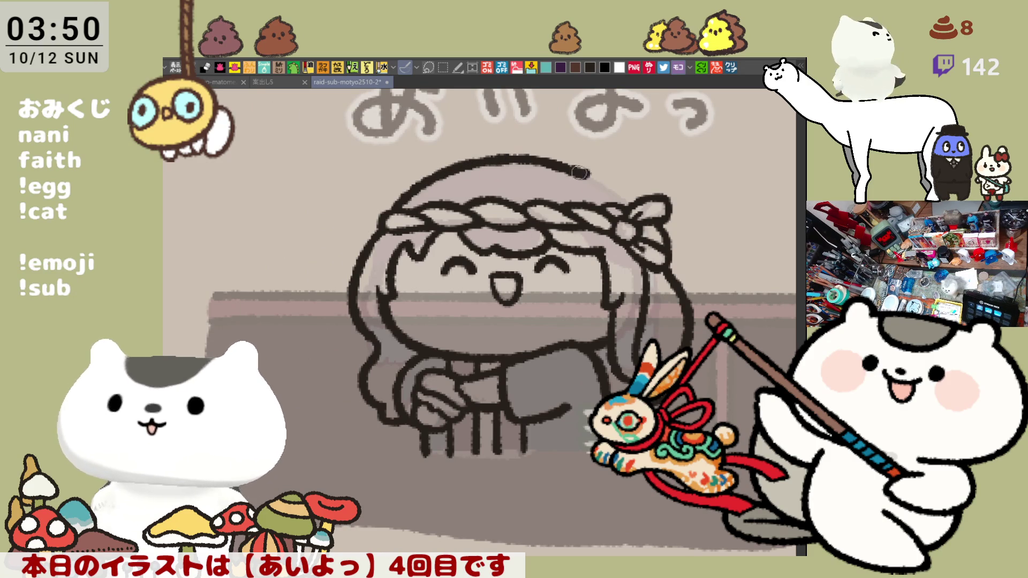
pyautogui.moveTo(528, 160)
pyautogui.mouseDown()
pyautogui.moveTo(512, 159)
pyautogui.moveTo(594, 174)
pyautogui.mouseUp()
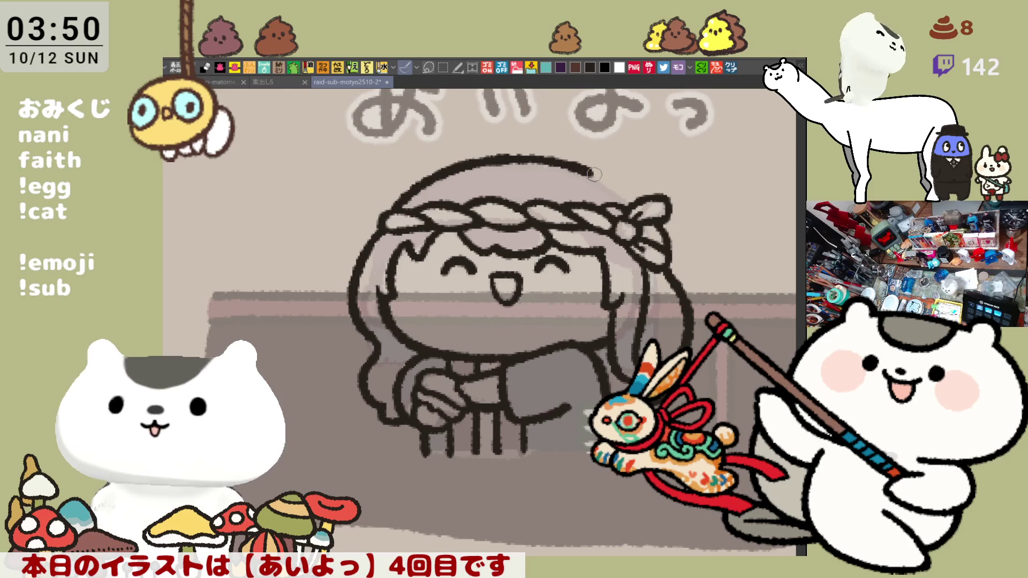
pyautogui.hotkey('ctrl', 'z')
pyautogui.moveTo(485, 158); pyautogui.dragTo(599, 177)
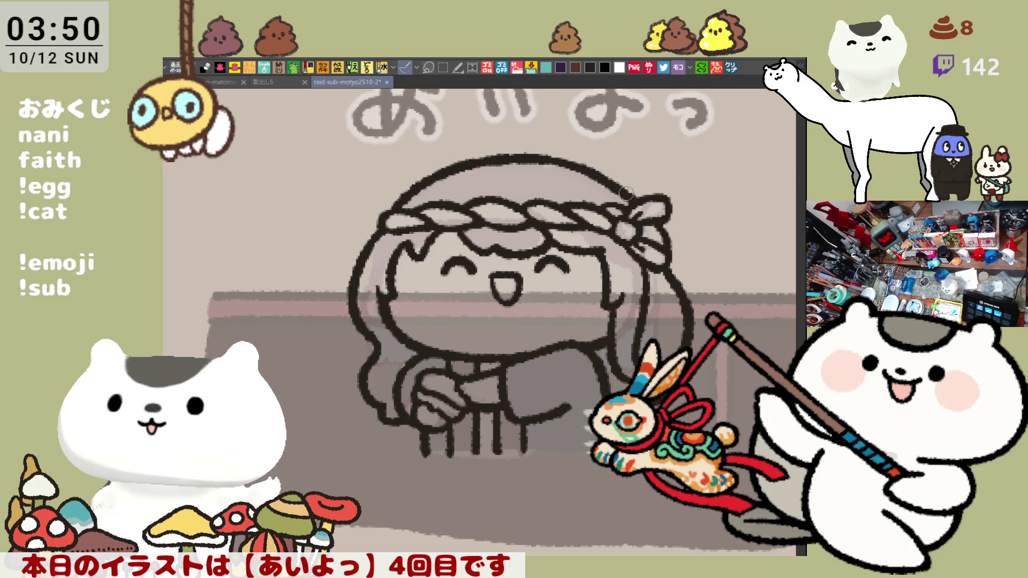
pyautogui.moveTo(548, 159); pyautogui.dragTo(638, 201)
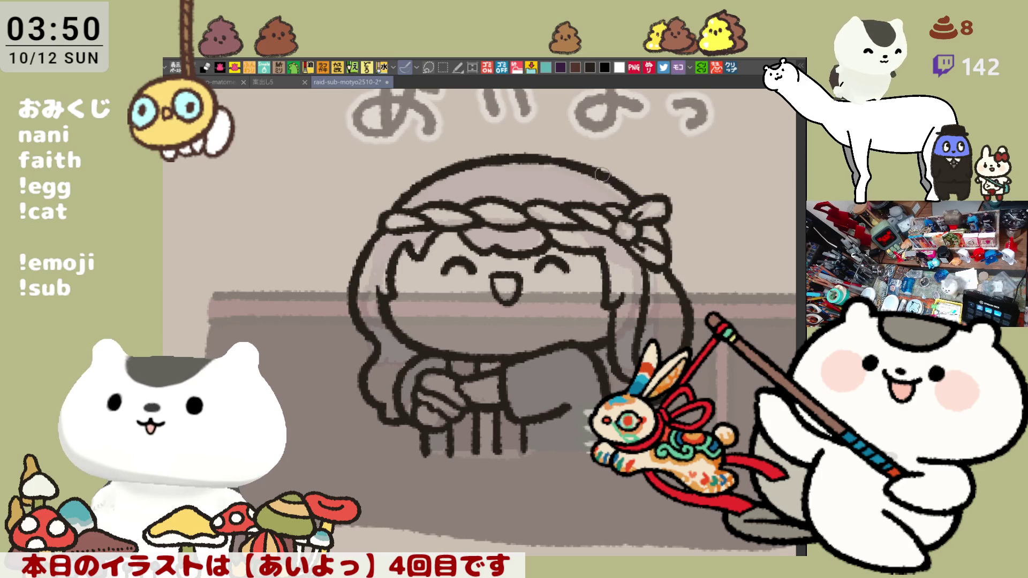
pyautogui.moveTo(540, 155); pyautogui.dragTo(621, 187)
pyautogui.hotkey('ctrl', 'z')
pyautogui.hotkey('ctrl', 'z')
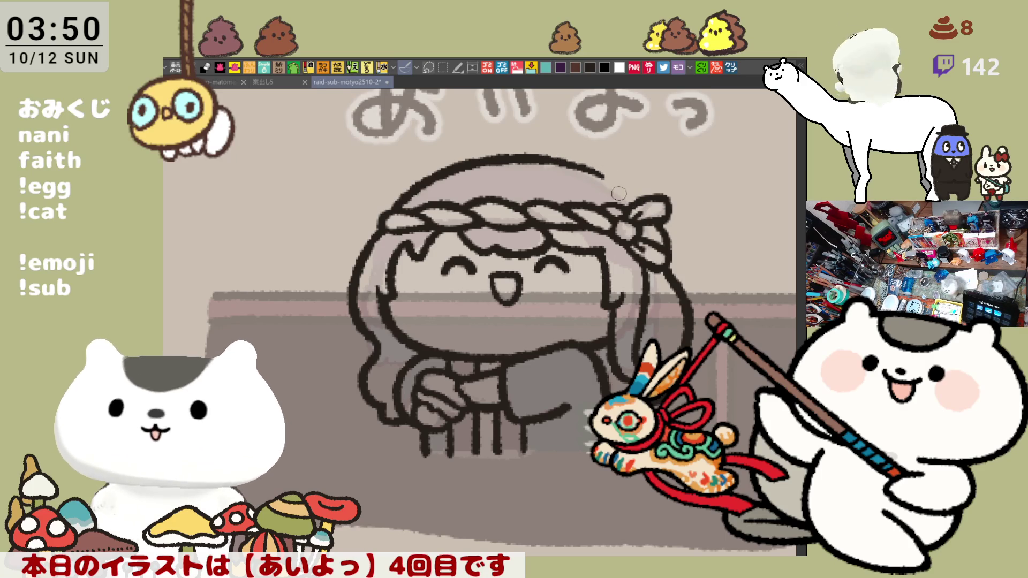
pyautogui.moveTo(551, 155); pyautogui.dragTo(643, 203)
pyautogui.hotkey('ctrl', 'z')
pyautogui.moveTo(546, 155); pyautogui.dragTo(623, 189)
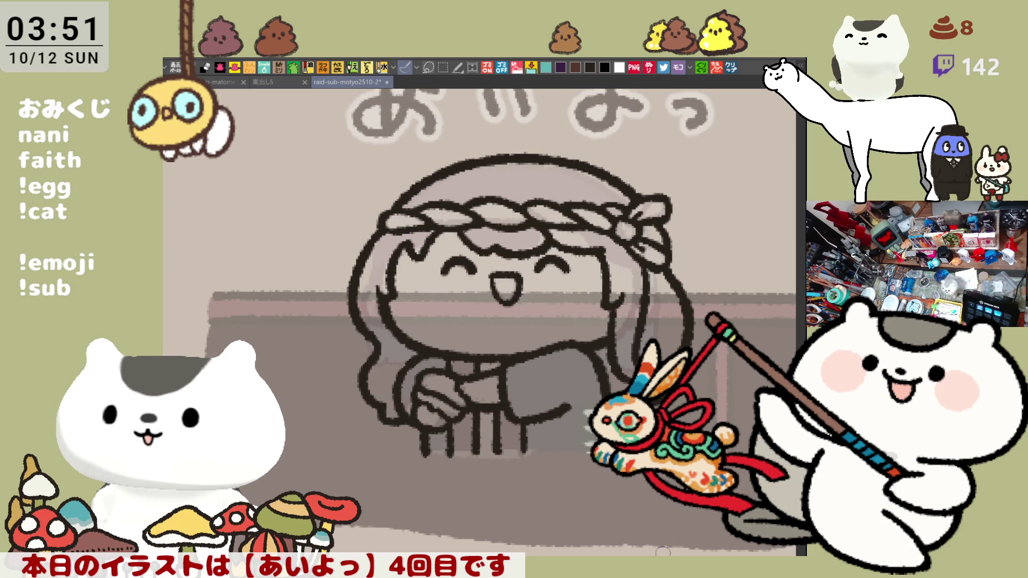
pyautogui.scroll(-3, 663, 551)
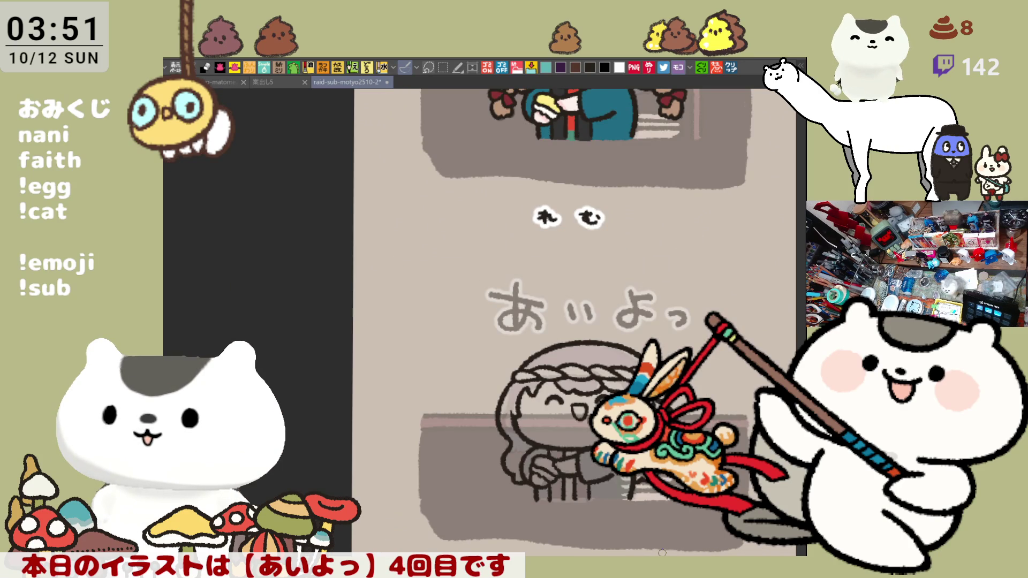
# Zoom in and pan the view onto the girl's headband, hair top, face and hands.
pyautogui.moveTo(663, 552); pyautogui.dragTo(589, 482)
pyautogui.scroll(5, 473, 273)
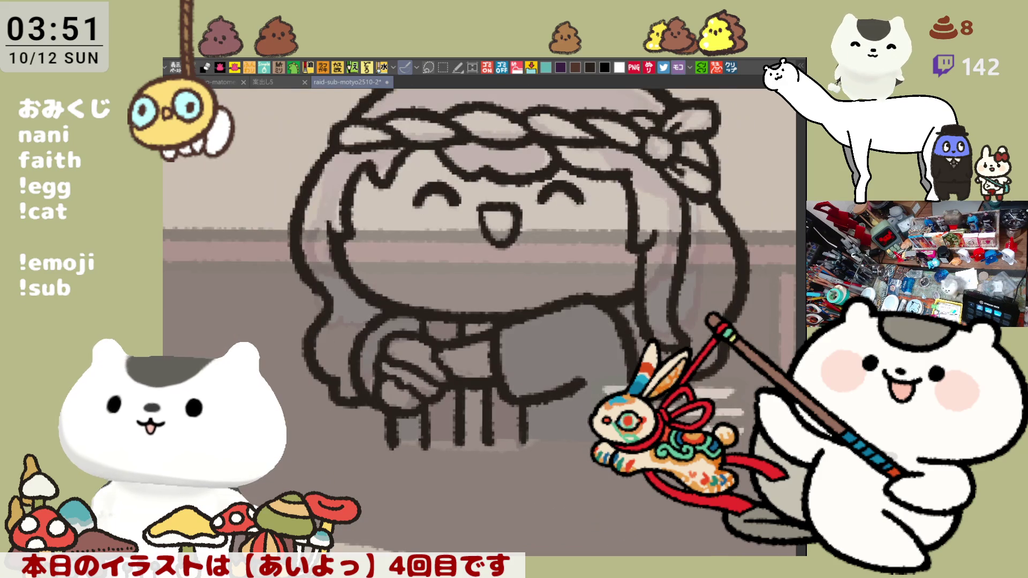
pyautogui.moveTo(474, 273); pyautogui.dragTo(482, 364)
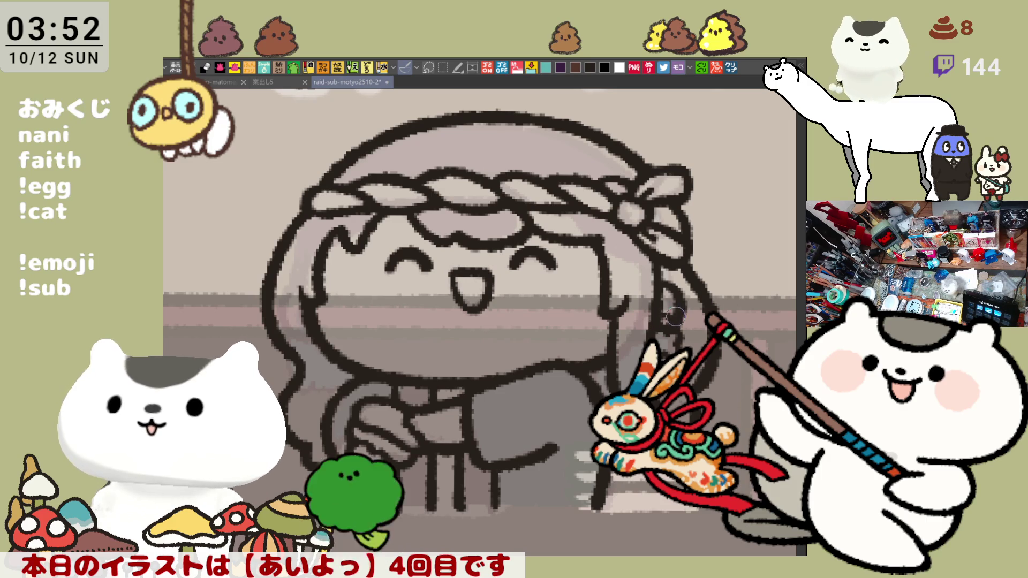
pyautogui.moveTo(668, 311); pyautogui.dragTo(663, 298)
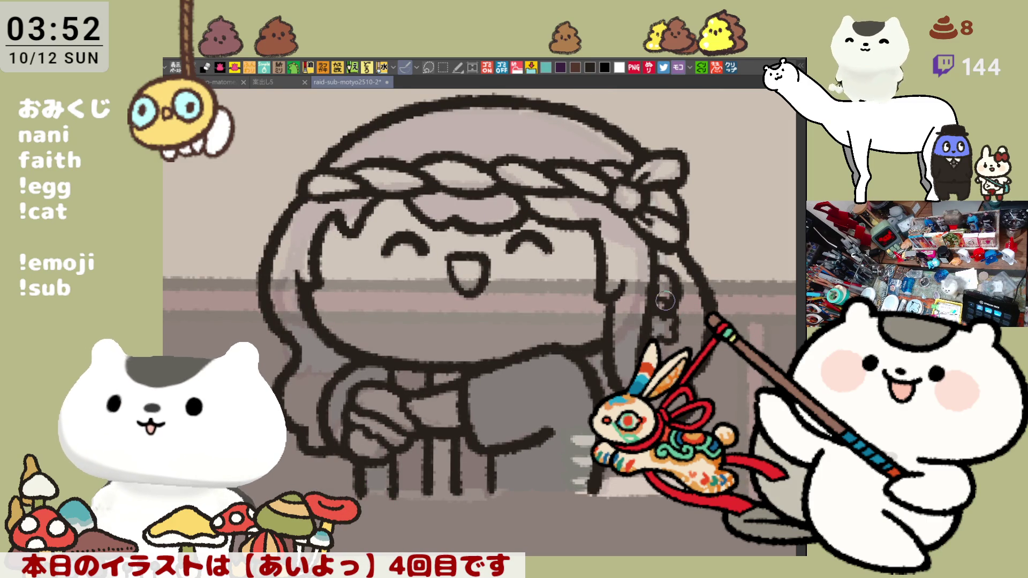
pyautogui.scroll(-5, 581, 263)
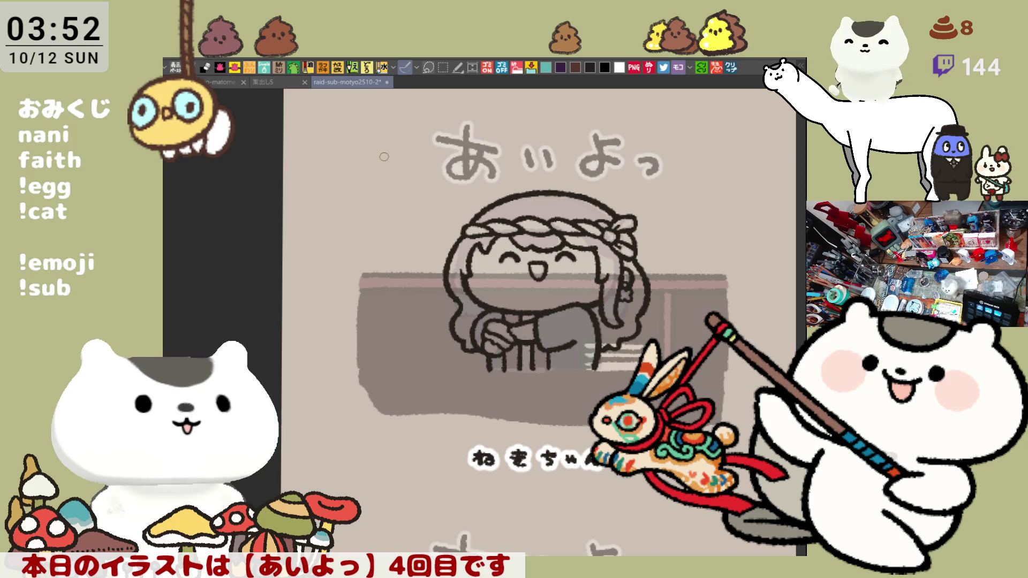
# Zoom around the あいよっ title and face, then start a new illustration canvas.
pyautogui.scroll(1, 384, 157)
pyautogui.scroll(1, 384, 157)
pyautogui.scroll(1, 384, 157)
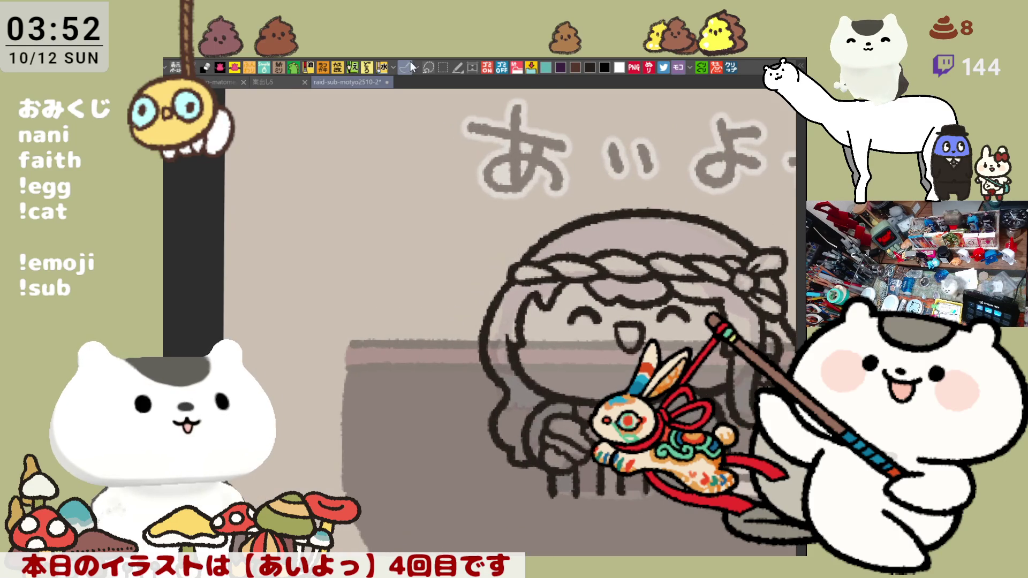
pyautogui.moveTo(519, 361); pyautogui.dragTo(452, 339)
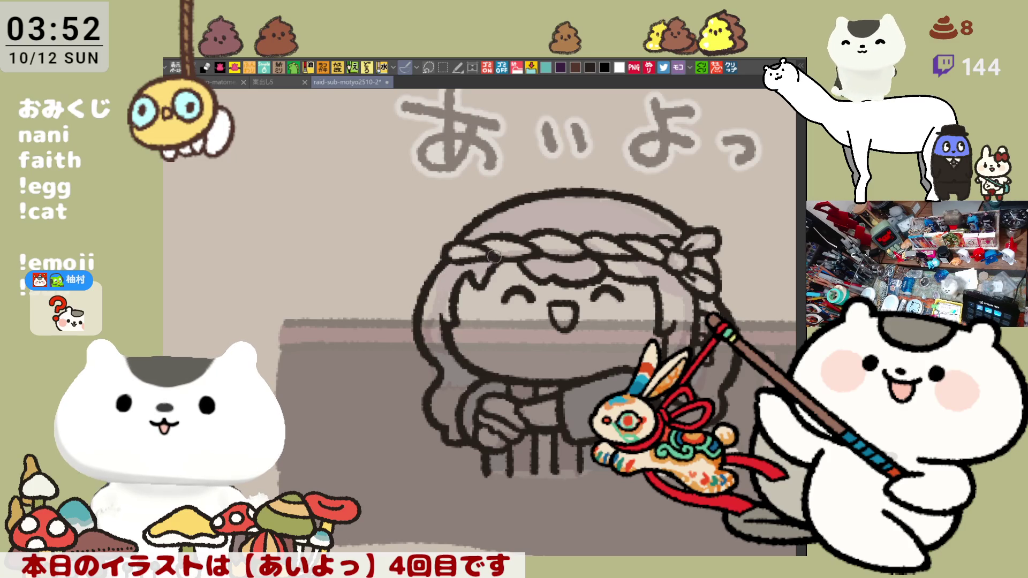
pyautogui.moveTo(494, 256); pyautogui.dragTo(469, 222)
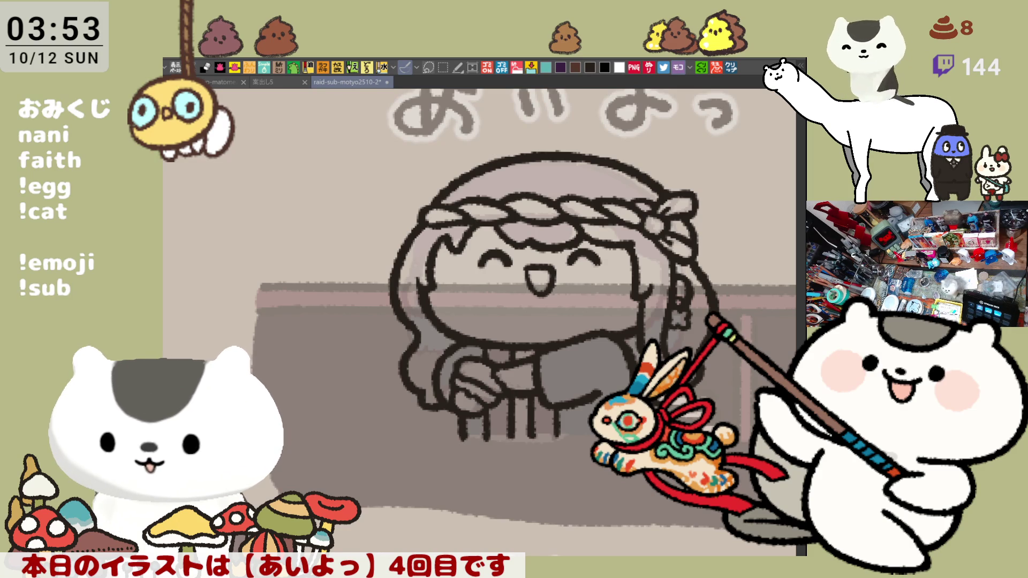
pyautogui.click(734, 66)
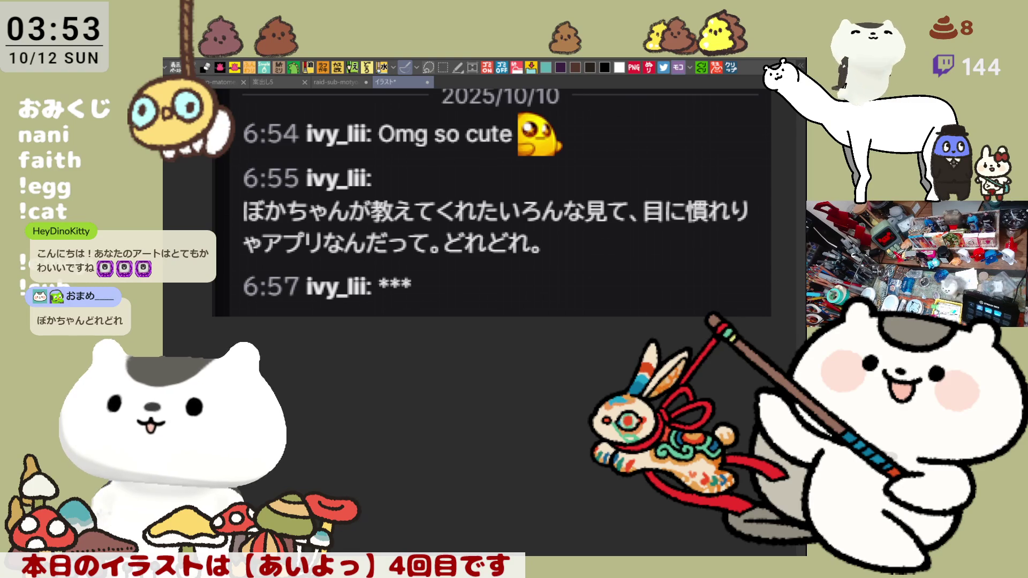
# Draw a pink curved double-headed arrow linking the 6:55 and 6:57 messages.
pyautogui.moveTo(371, 298); pyautogui.dragTo(370, 302)
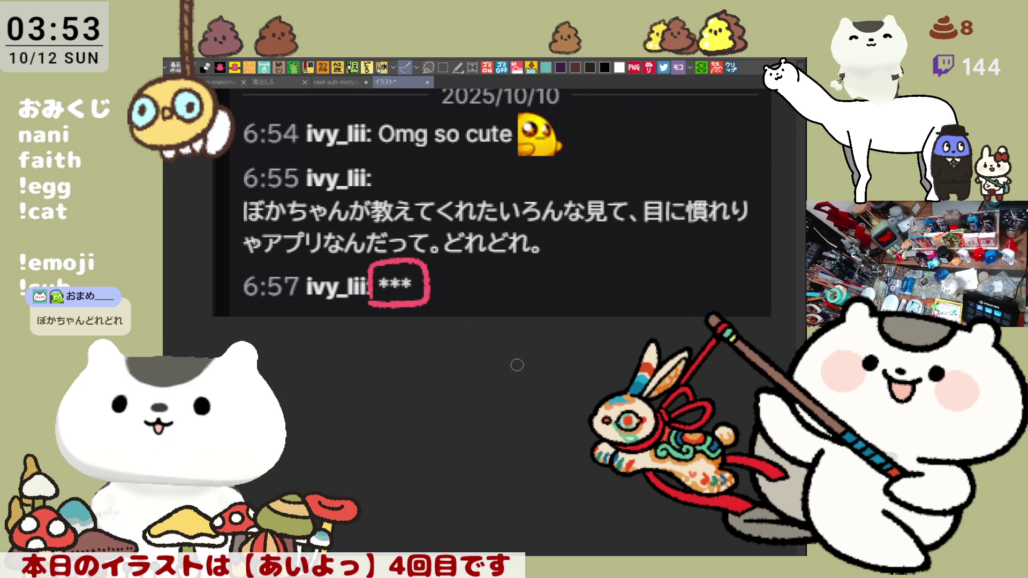
pyautogui.hotkey('ctrl', 'z')
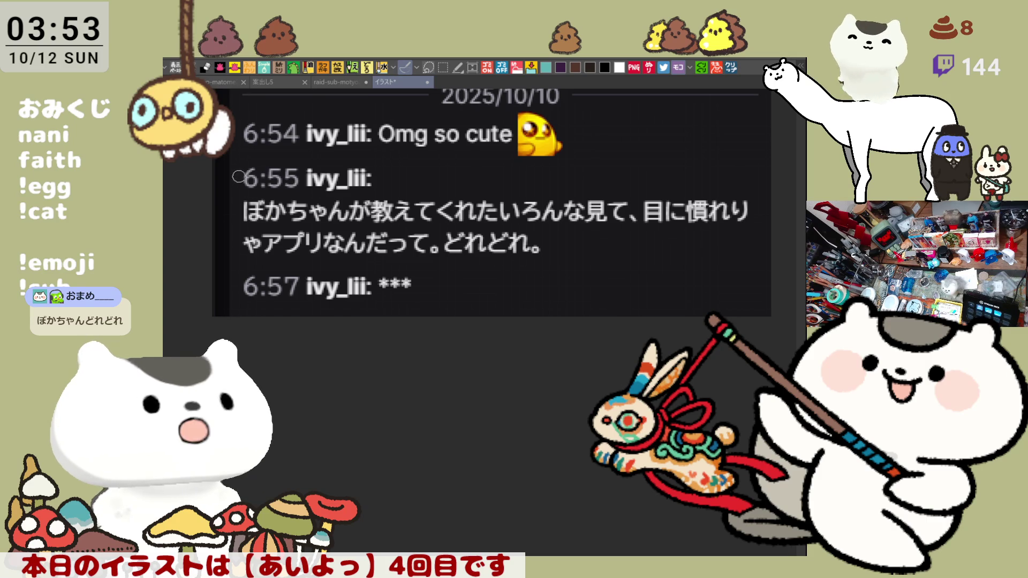
pyautogui.moveTo(239, 176); pyautogui.dragTo(234, 278)
pyautogui.hotkey('ctrl', 'z')
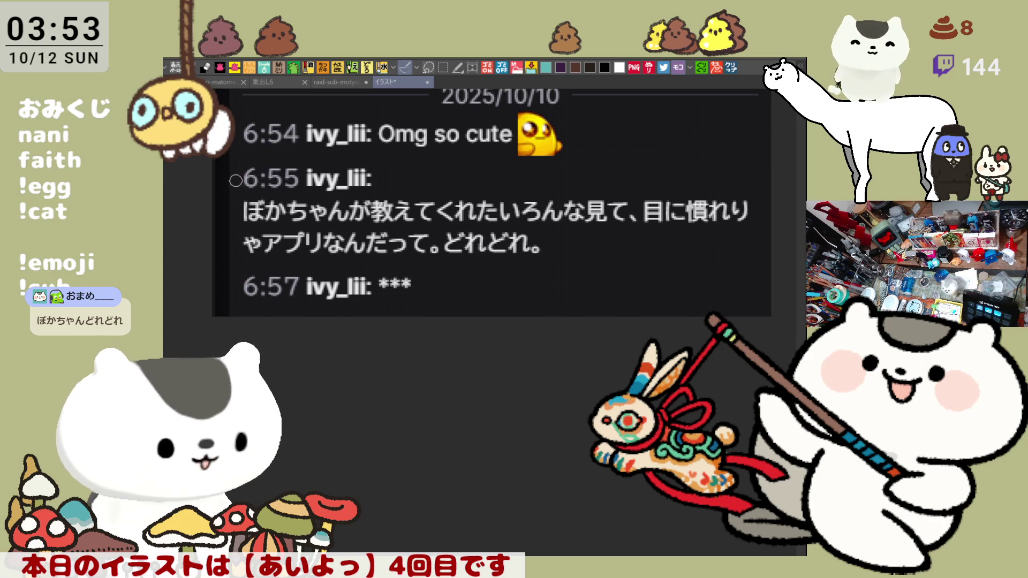
pyautogui.moveTo(238, 178)
pyautogui.mouseDown()
pyautogui.moveTo(220, 273)
pyautogui.moveTo(231, 281)
pyautogui.mouseUp()
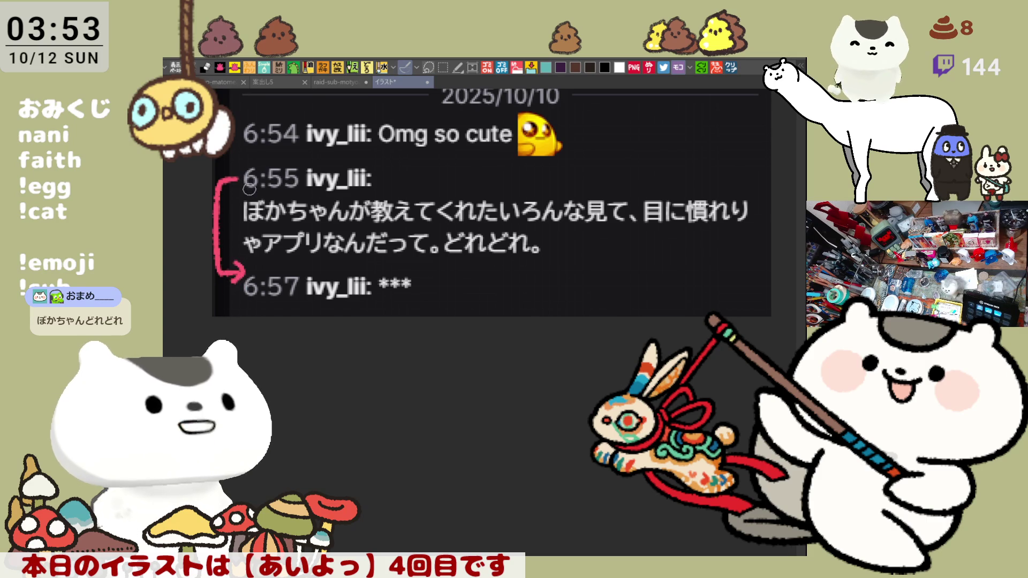
pyautogui.moveTo(231, 170); pyautogui.dragTo(239, 190)
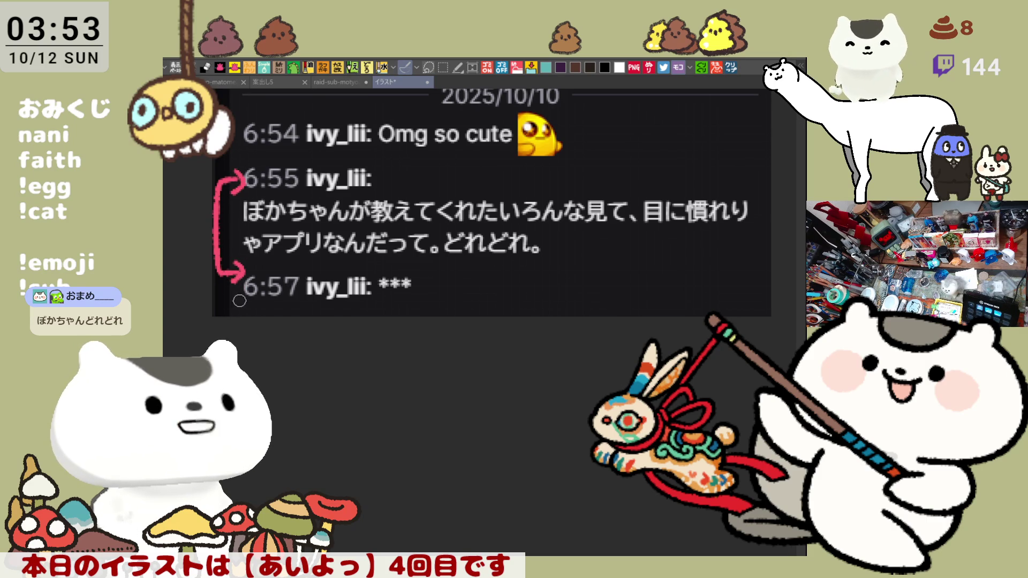
# Underline the 6:55 and 6:57 messages in pink and close the chat document.
pyautogui.moveTo(238, 302); pyautogui.dragTo(306, 303)
pyautogui.moveTo(236, 191); pyautogui.dragTo(307, 190)
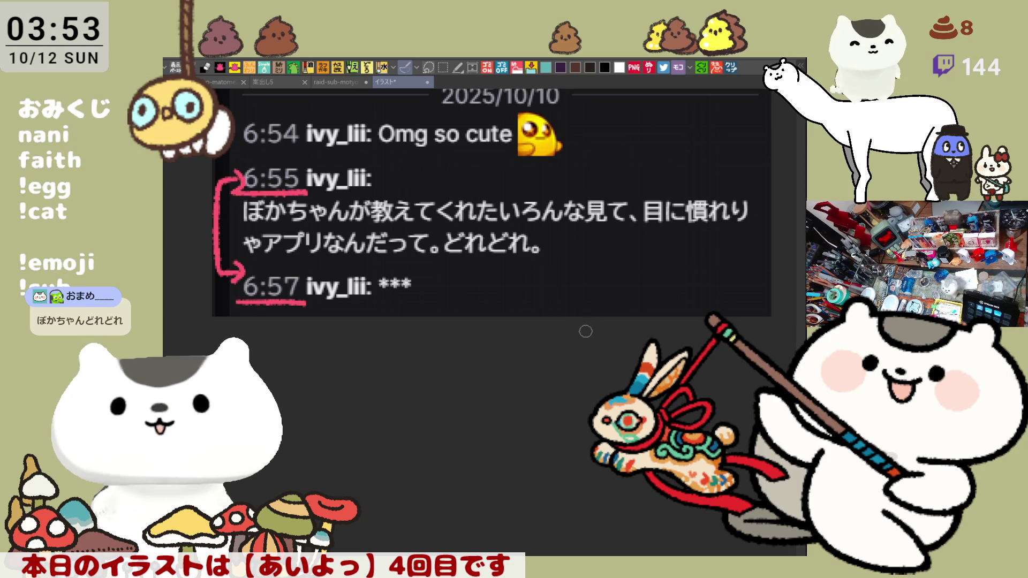
pyautogui.moveTo(307, 303); pyautogui.dragTo(418, 315)
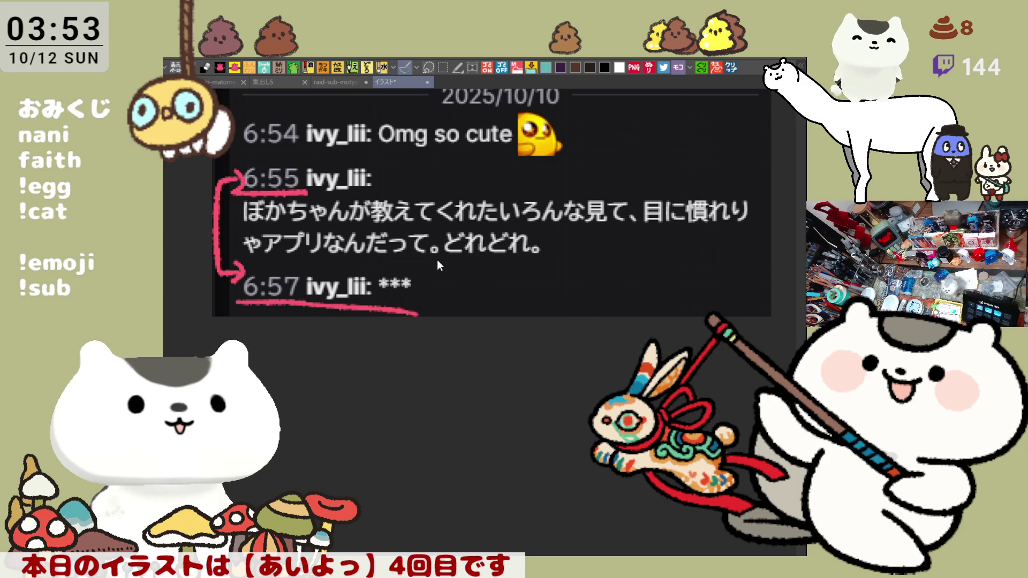
pyautogui.hotkey('ctrl', 'w')
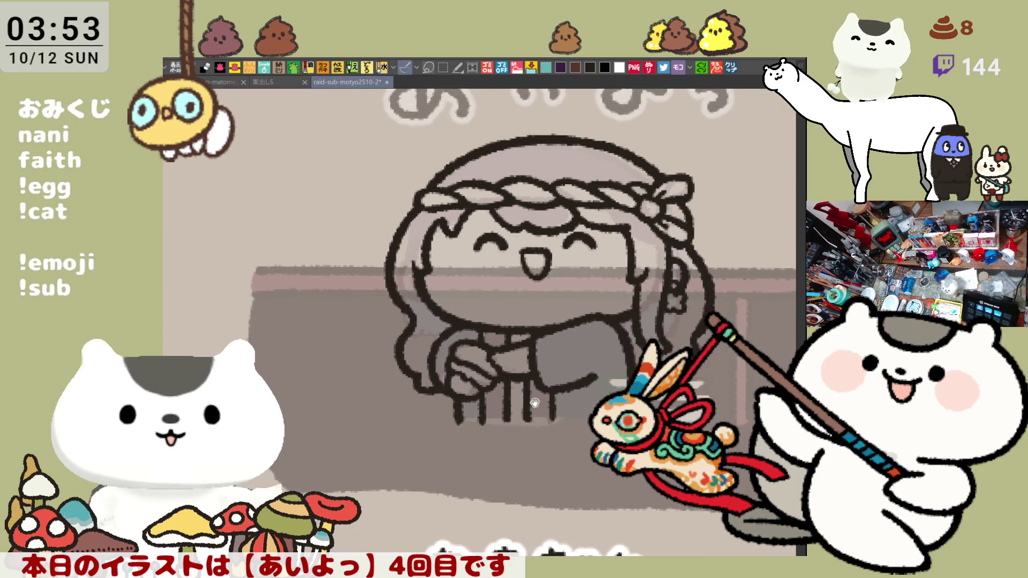
# Touch up the girl's left cheek outline with a short dark stroke.
pyautogui.moveTo(534, 402); pyautogui.dragTo(539, 405)
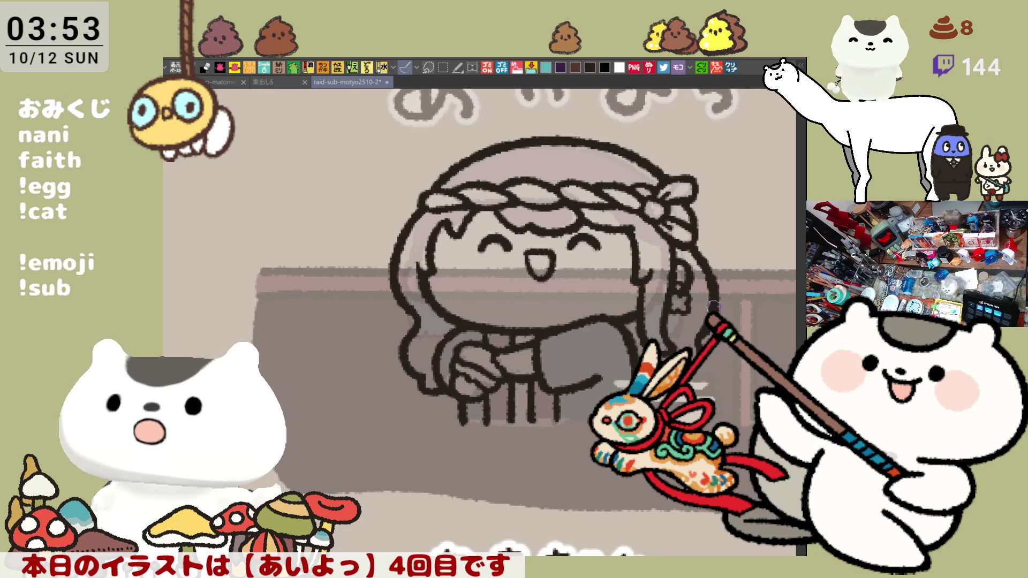
pyautogui.moveTo(710, 296); pyautogui.dragTo(667, 297)
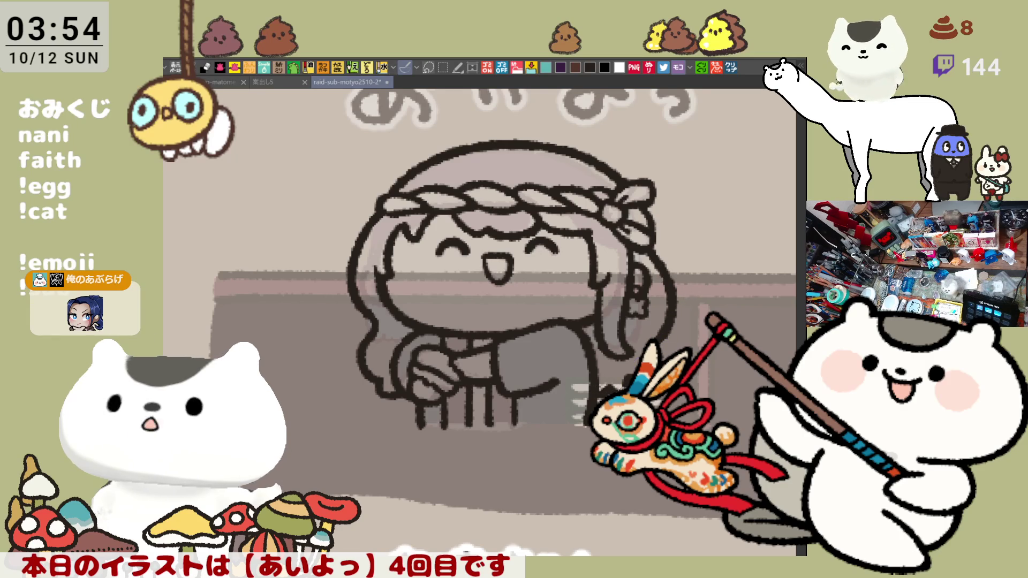
pyautogui.moveTo(621, 389); pyautogui.dragTo(640, 396)
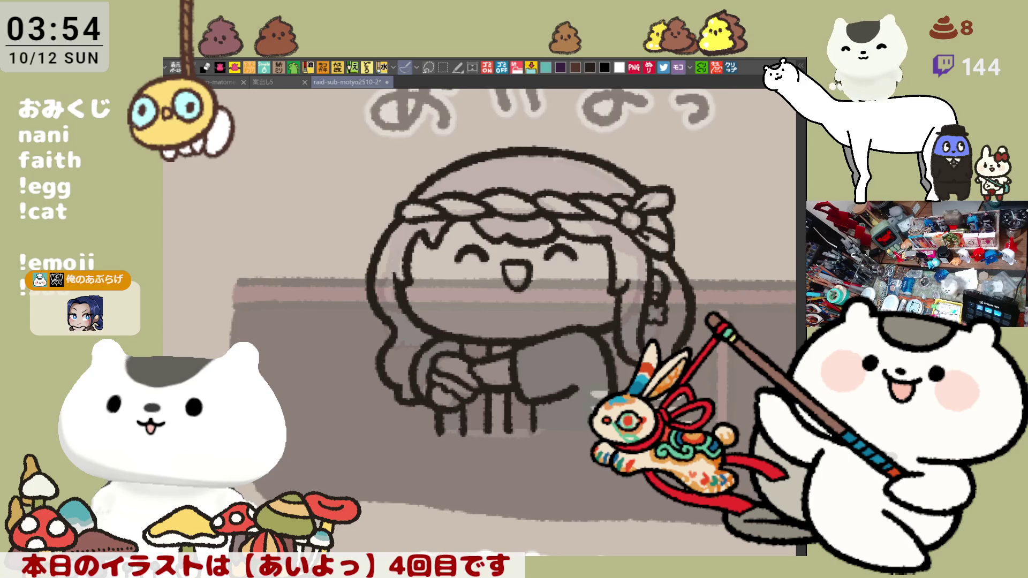
pyautogui.moveTo(580, 366); pyautogui.dragTo(620, 386)
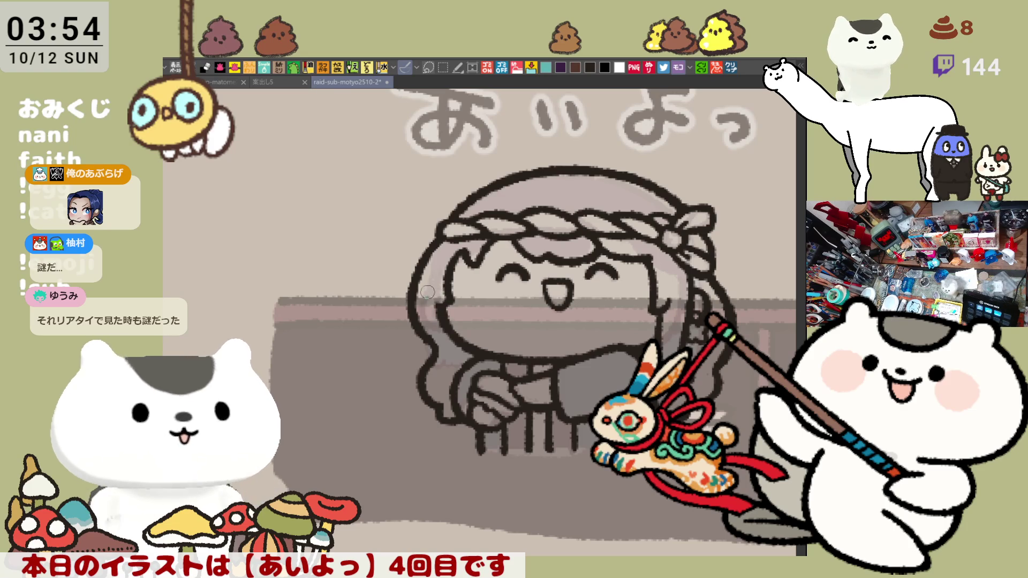
pyautogui.moveTo(428, 292); pyautogui.dragTo(432, 301)
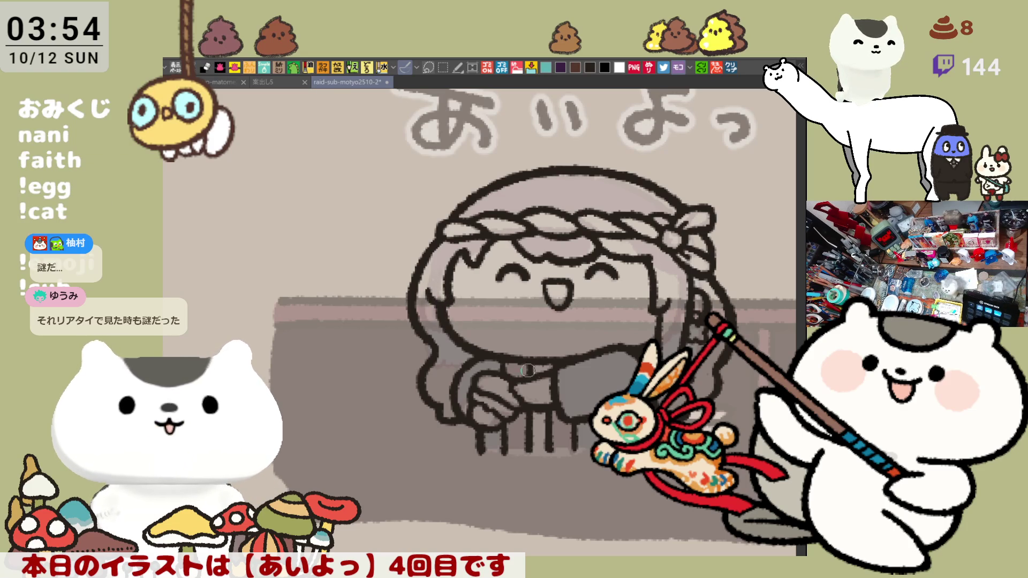
# Zoom out and rotate the canvas to check the whole sticker layout.
pyautogui.moveTo(528, 369); pyautogui.dragTo(515, 357)
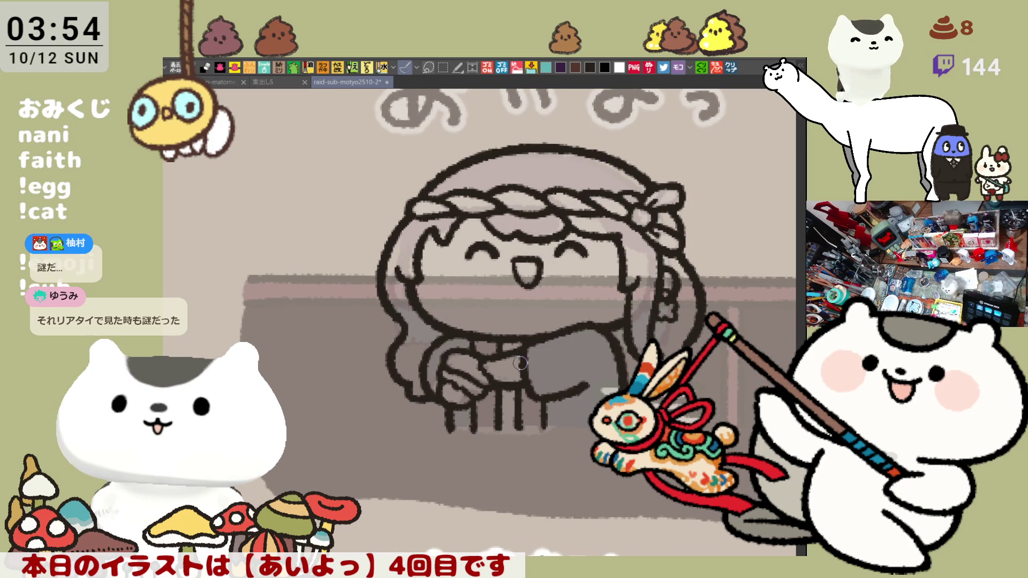
pyautogui.hotkey('ctrl', '-')
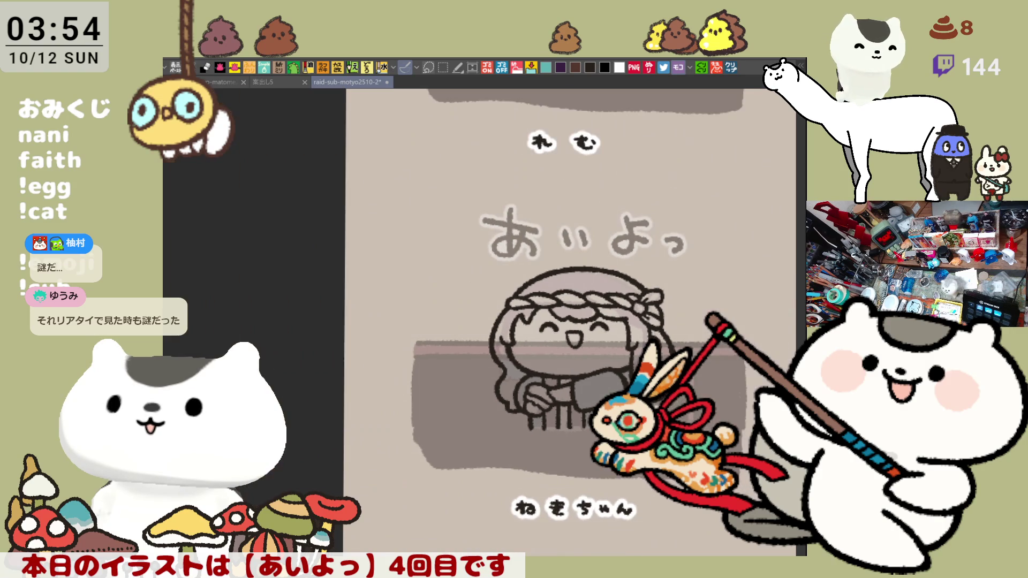
pyautogui.moveTo(644, 340); pyautogui.dragTo(700, 318)
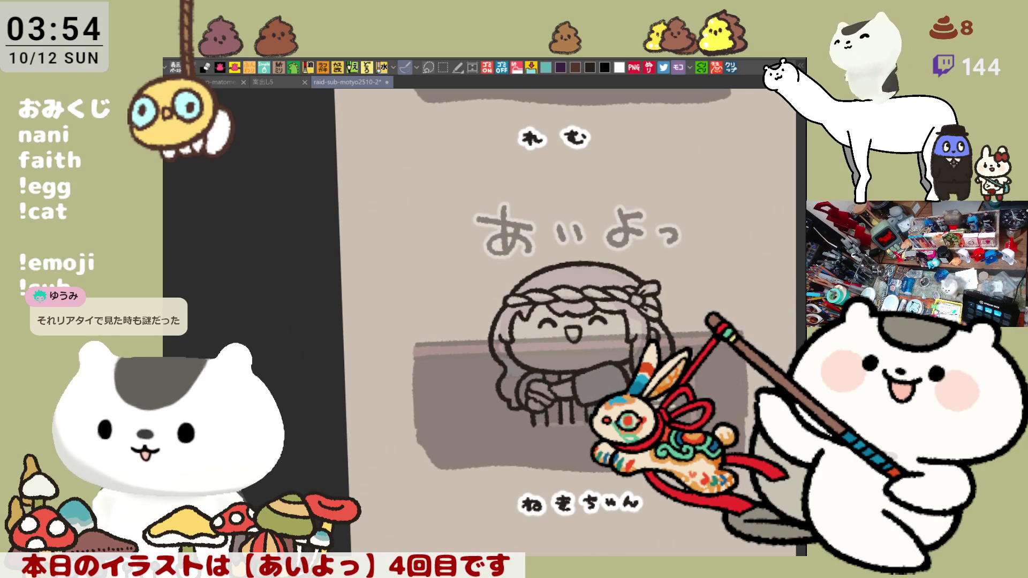
pyautogui.moveTo(701, 318); pyautogui.dragTo(677, 344)
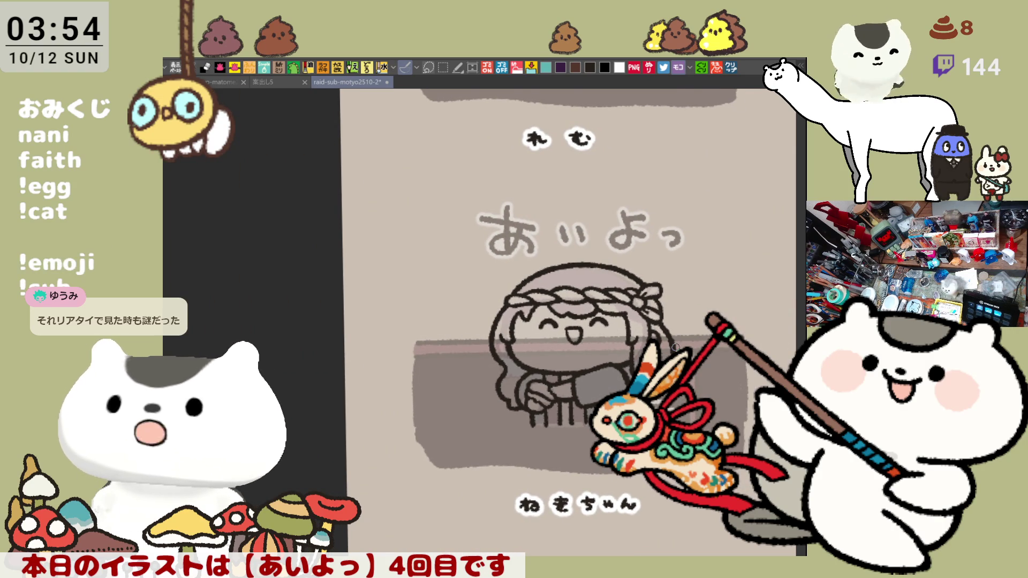
# Draw a long teal line closing the outline along the girl's feet.
pyautogui.scroll(3, 575, 293)
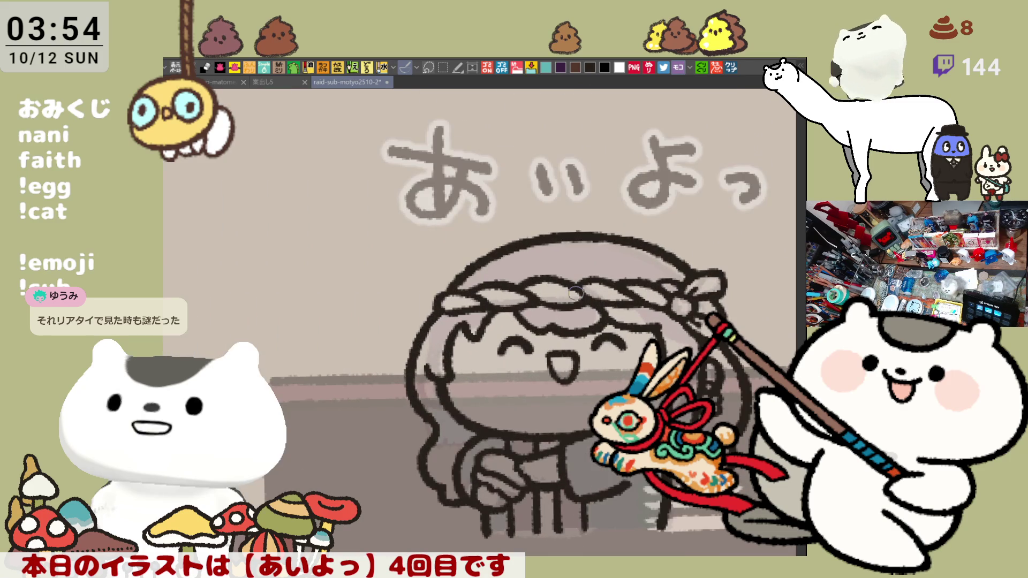
pyautogui.moveTo(574, 293); pyautogui.dragTo(551, 186)
pyautogui.moveTo(460, 427); pyautogui.dragTo(556, 428)
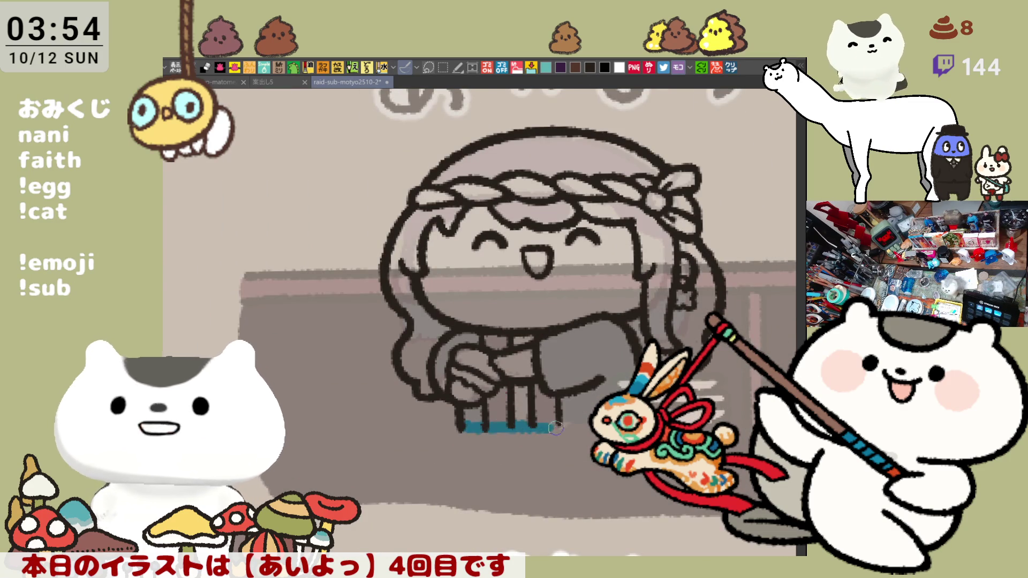
pyautogui.hotkey('ctrl', 'z')
pyautogui.moveTo(462, 426); pyautogui.dragTo(591, 421)
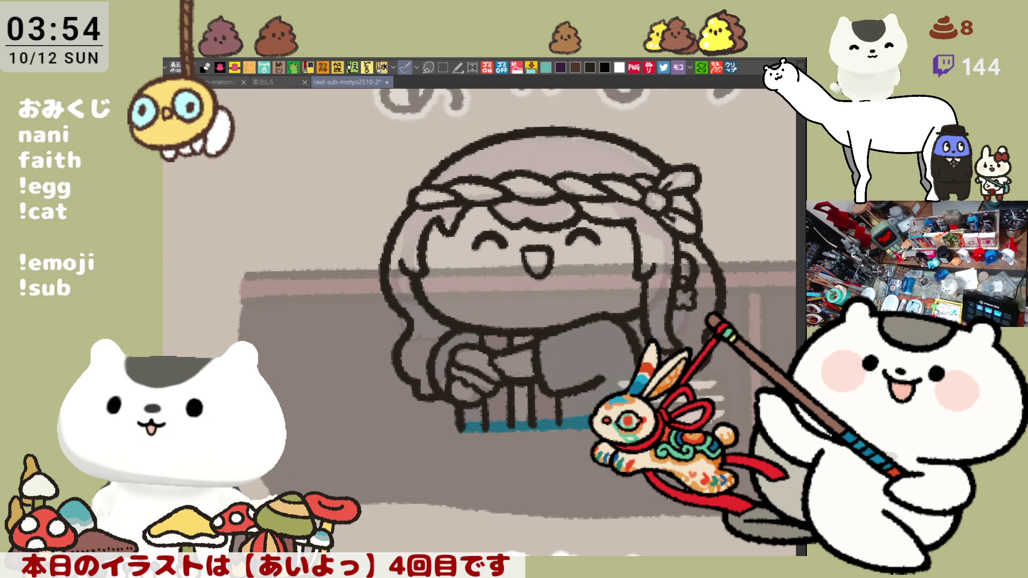
# Lasso-fill the whole girl with solid teal.
pyautogui.moveTo(589, 445); pyautogui.dragTo(589, 525)
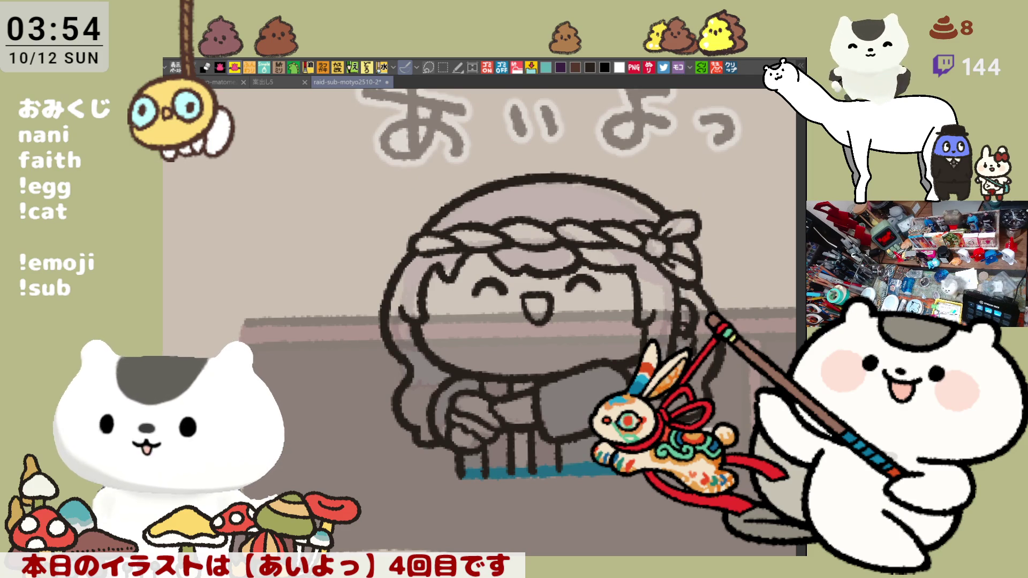
pyautogui.moveTo(675, 482); pyautogui.dragTo(595, 526)
pyautogui.moveTo(349, 546); pyautogui.dragTo(364, 529)
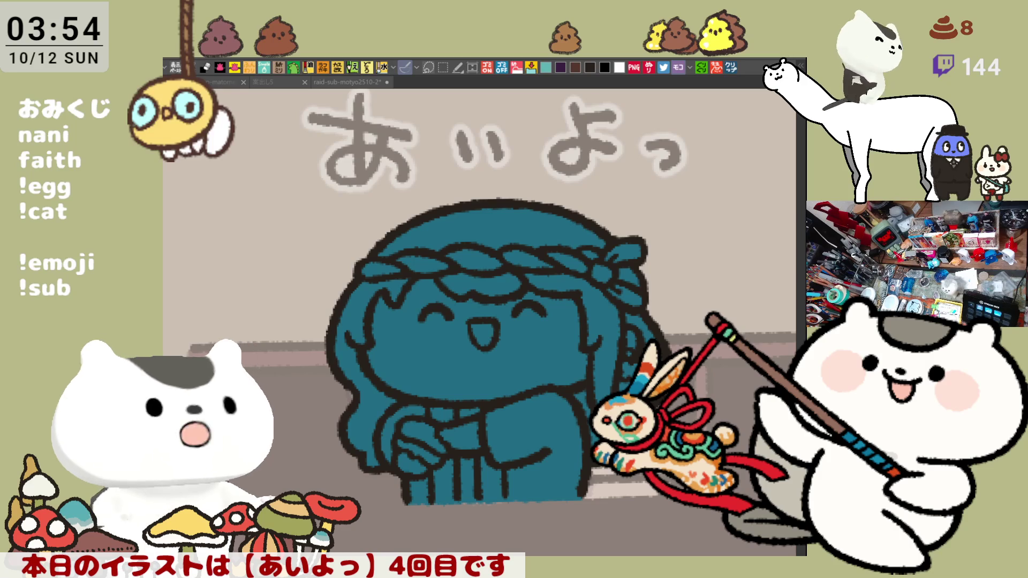
# Fill the face pale pink and airbrush soft pink blush onto both cheeks.
pyautogui.click(488, 311)
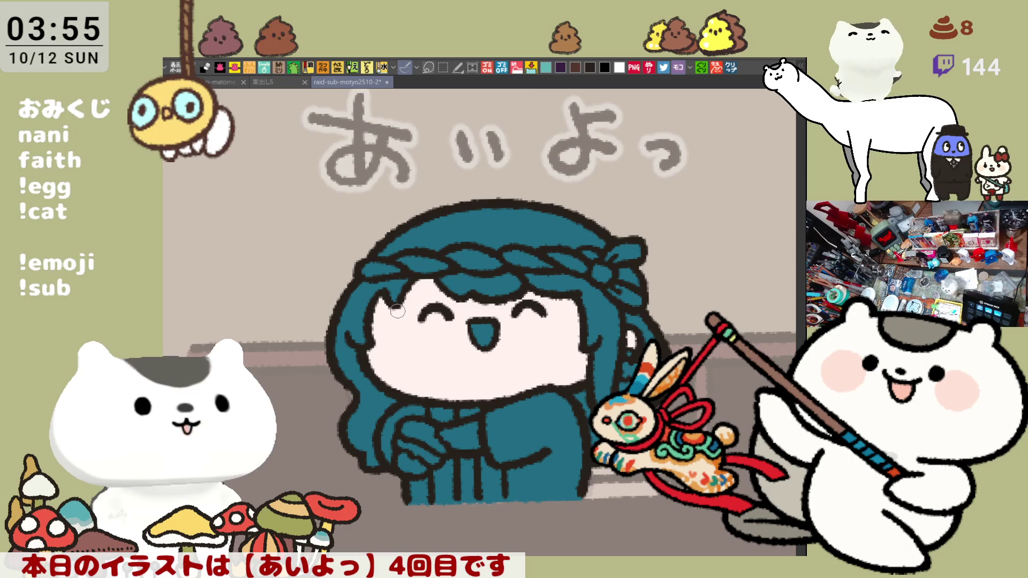
pyautogui.moveTo(397, 311)
pyautogui.mouseDown()
pyautogui.moveTo(385, 311)
pyautogui.moveTo(408, 324)
pyautogui.mouseUp()
pyautogui.hotkey('ctrl', 'z')
pyautogui.hotkey('ctrl', 'z')
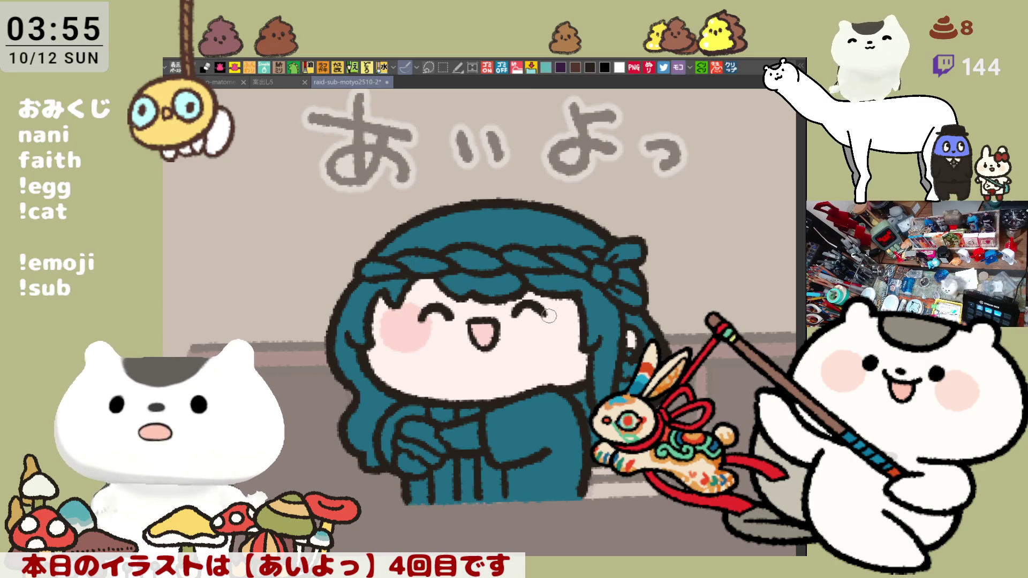
pyautogui.moveTo(549, 316); pyautogui.dragTo(557, 332)
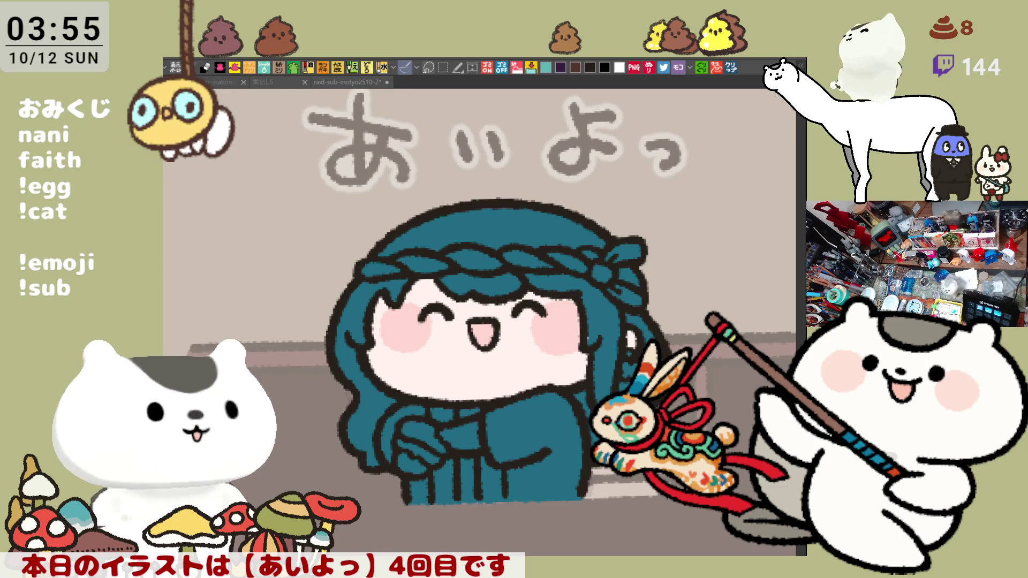
# Fill the fringe, left hair and head top grey, and paint the hands pale.
pyautogui.click(481, 284)
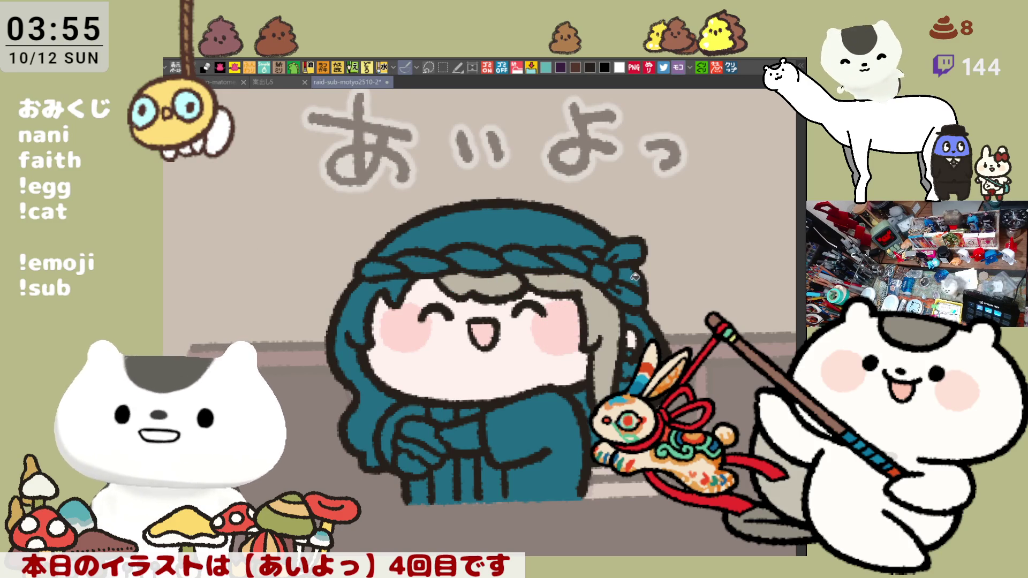
pyautogui.click(370, 382)
pyautogui.click(463, 234)
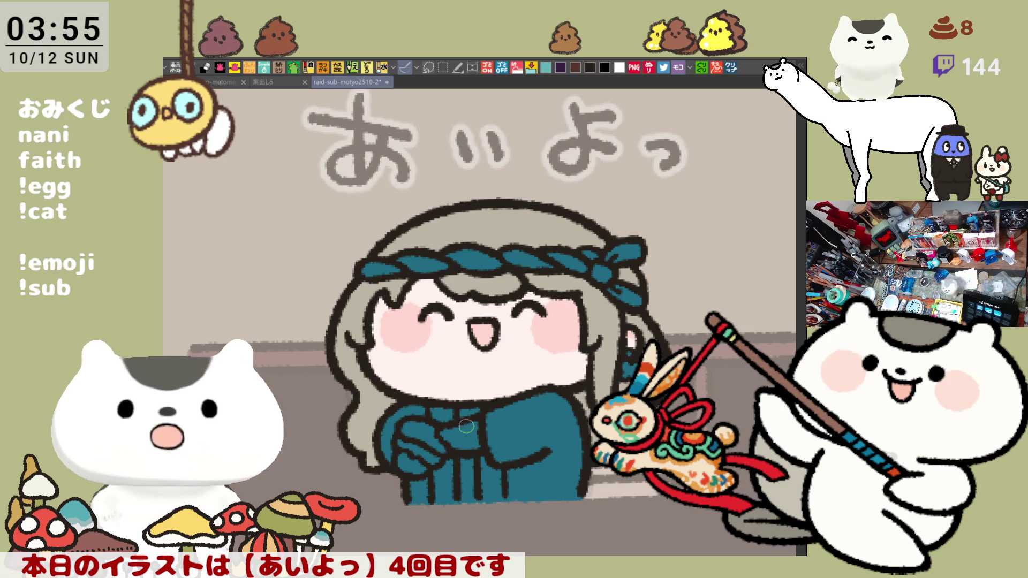
pyautogui.moveTo(479, 425)
pyautogui.mouseDown()
pyautogui.moveTo(399, 463)
pyautogui.moveTo(399, 474)
pyautogui.mouseUp()
pyautogui.moveTo(459, 398); pyautogui.dragTo(505, 318)
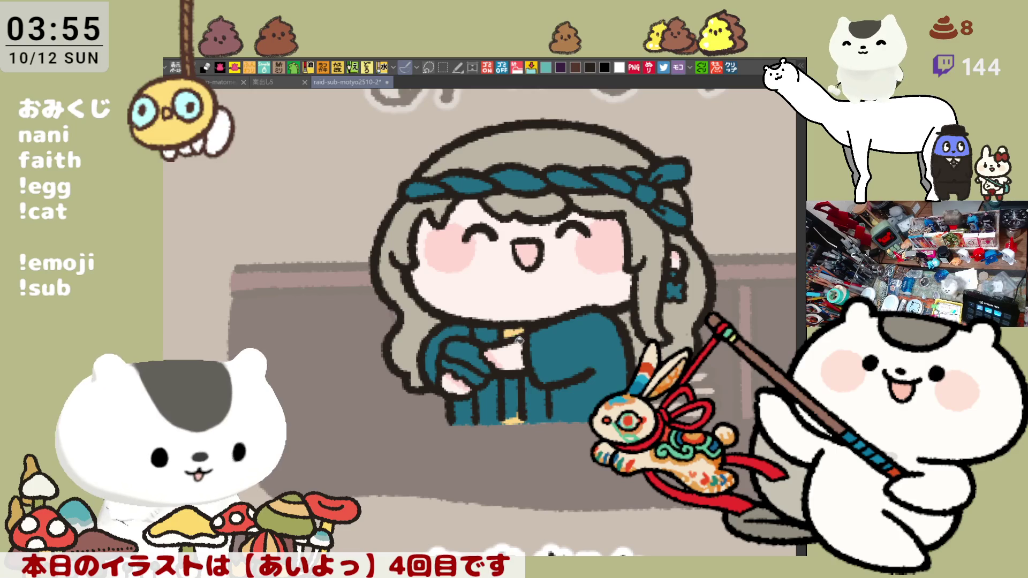
# Paint a yellow staff, dark grey robe panels either side, and a yellow patch at the hands.
pyautogui.moveTo(514, 332); pyautogui.dragTo(513, 421)
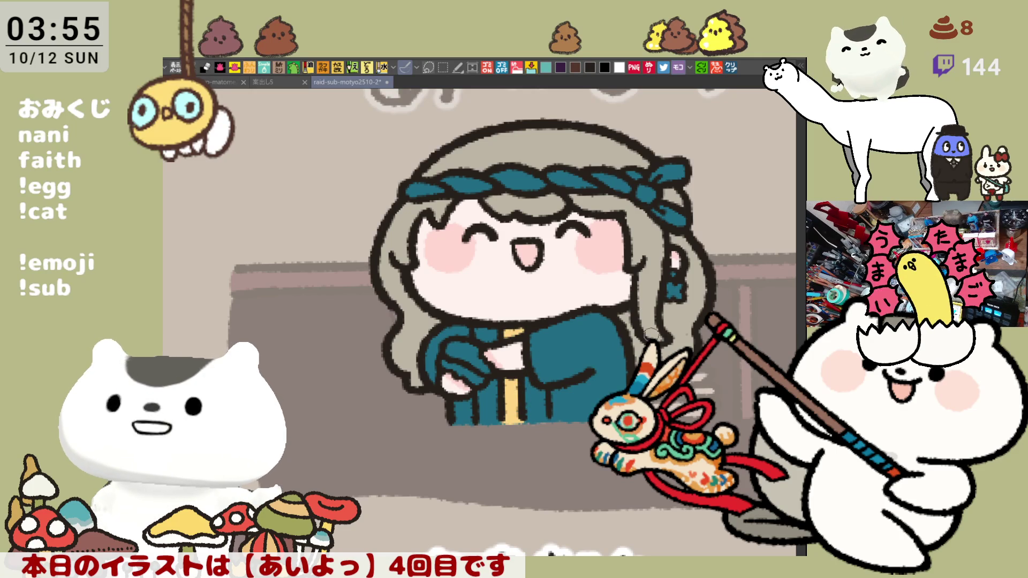
pyautogui.moveTo(522, 420); pyautogui.dragTo(538, 373)
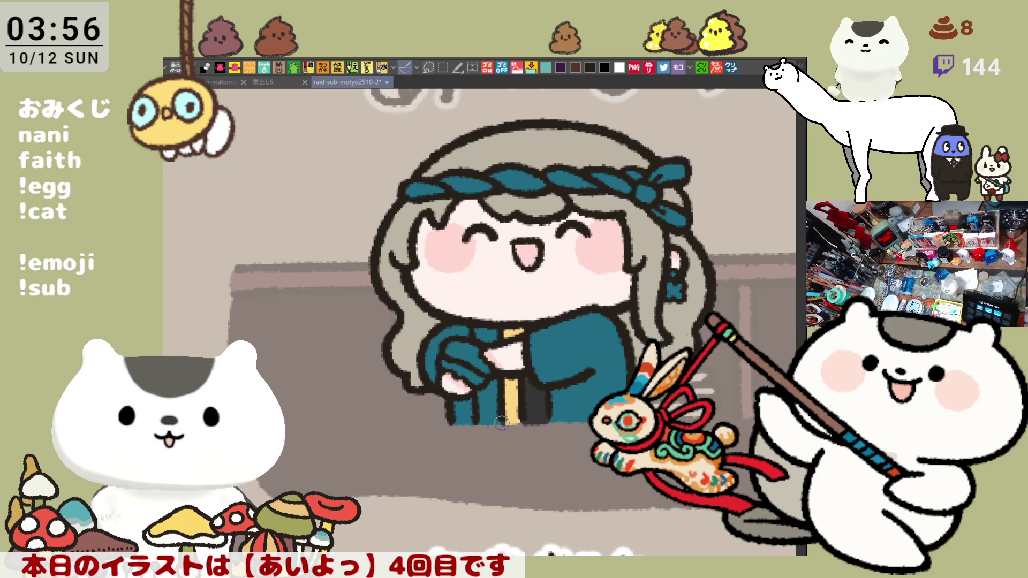
pyautogui.moveTo(500, 423); pyautogui.dragTo(487, 380)
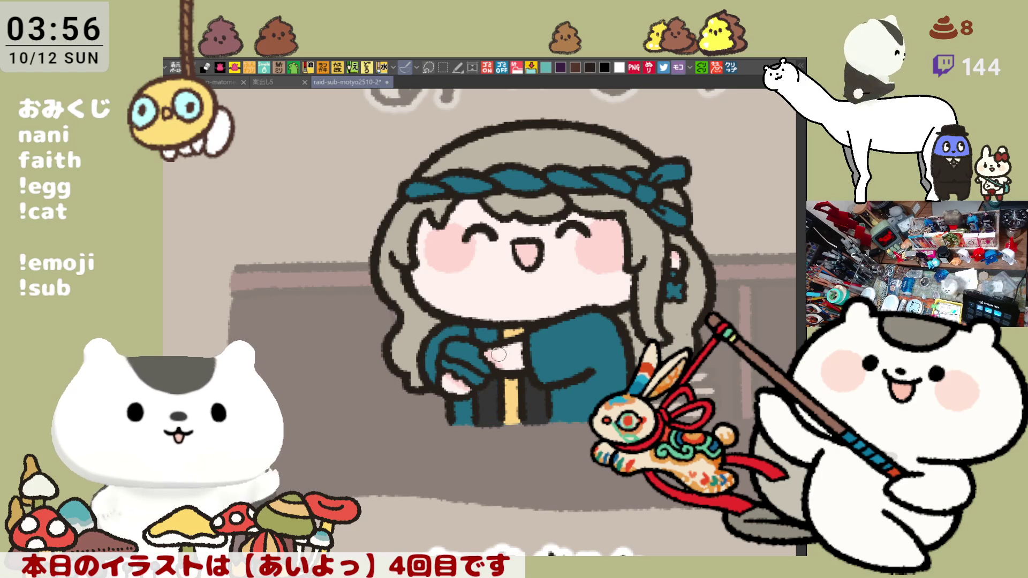
pyautogui.moveTo(490, 343); pyautogui.dragTo(495, 316)
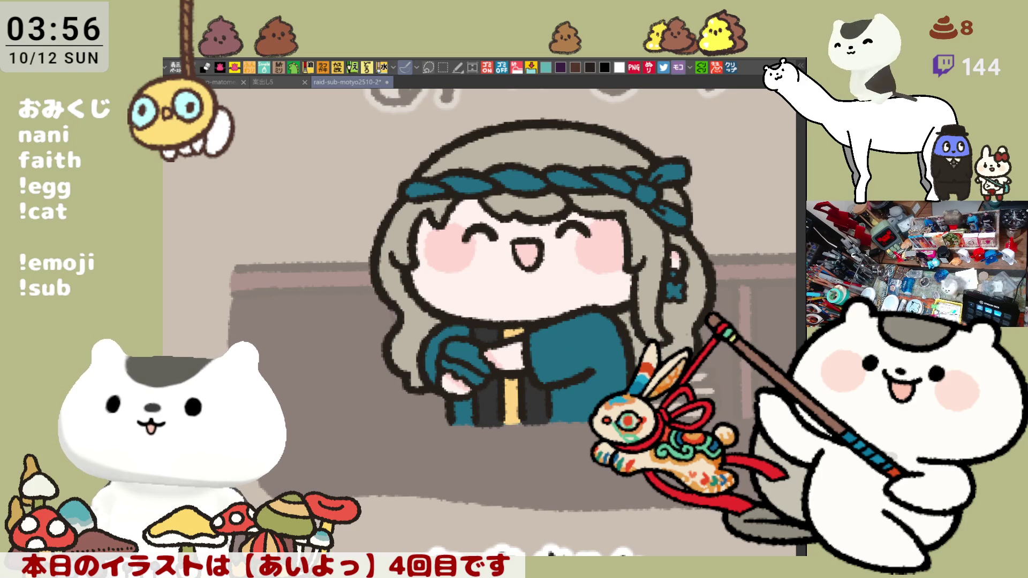
pyautogui.moveTo(446, 370); pyautogui.dragTo(484, 355)
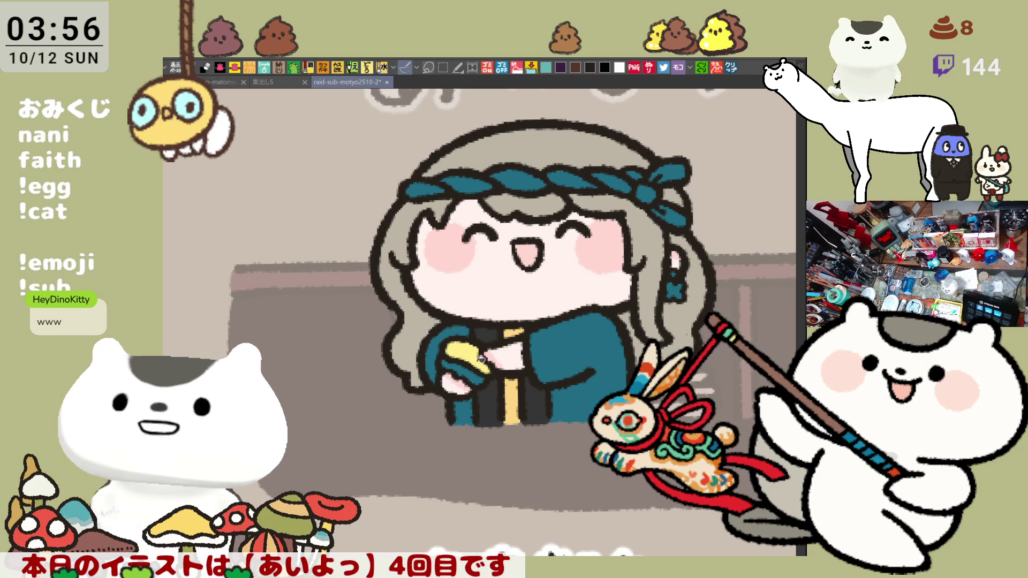
# Paint the headband strands and right knot white.
pyautogui.moveTo(526, 345); pyautogui.dragTo(526, 388)
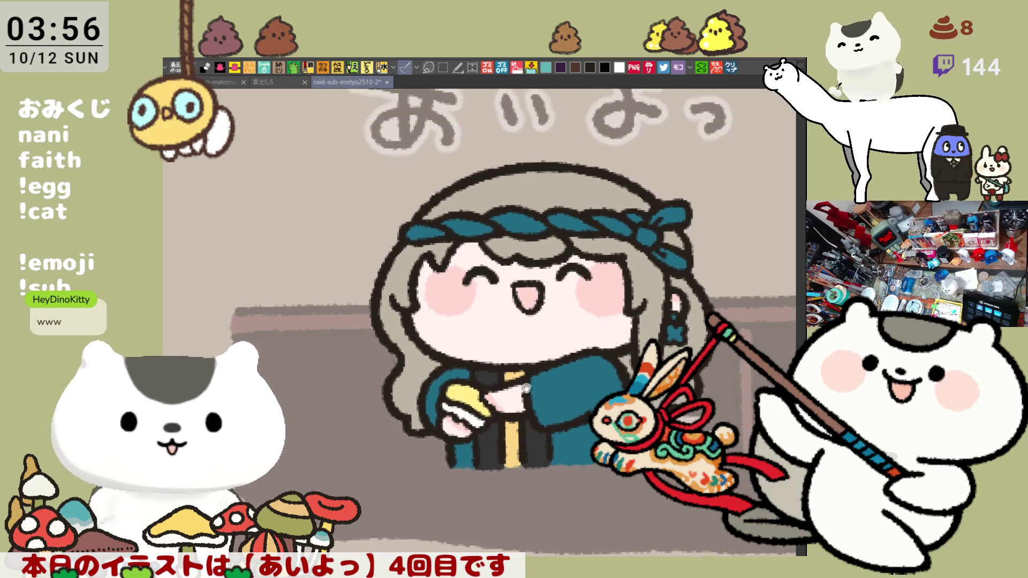
pyautogui.moveTo(454, 225); pyautogui.dragTo(470, 217)
pyautogui.moveTo(410, 238)
pyautogui.mouseDown()
pyautogui.moveTo(624, 214)
pyautogui.moveTo(641, 223)
pyautogui.moveTo(643, 246)
pyautogui.moveTo(681, 254)
pyautogui.mouseUp()
pyautogui.moveTo(679, 213); pyautogui.dragTo(664, 220)
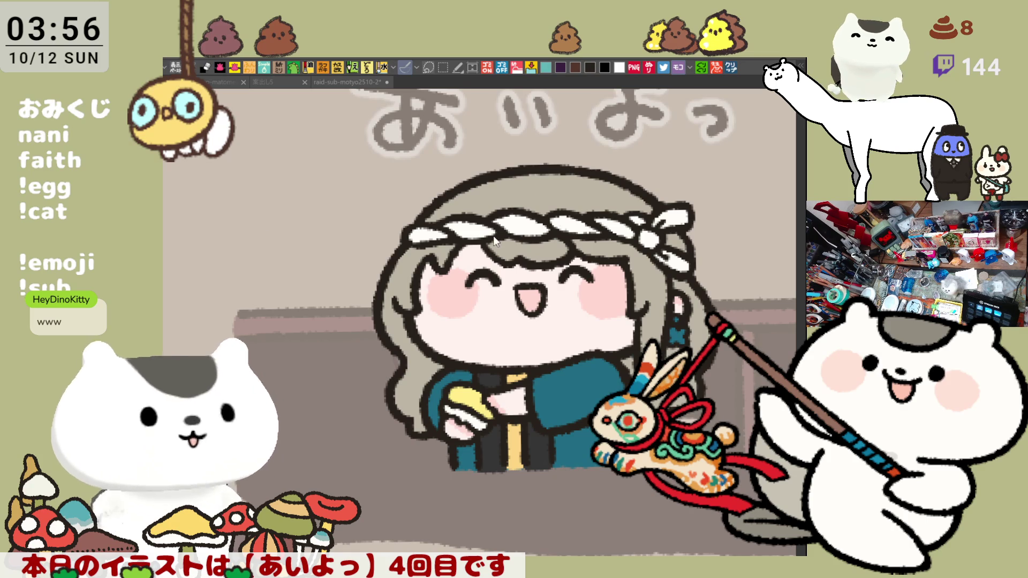
pyautogui.click(678, 334)
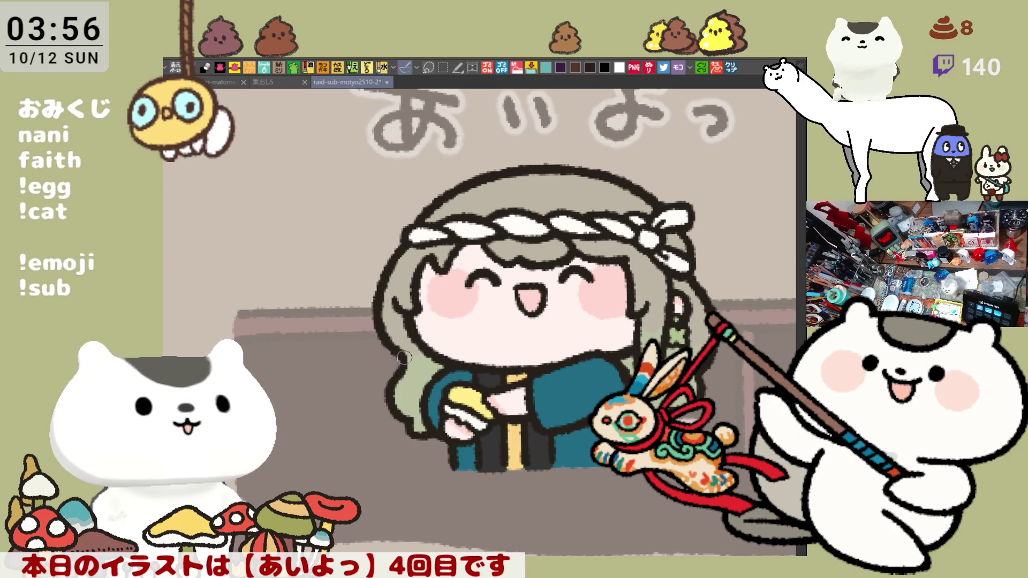
pyautogui.moveTo(492, 359); pyautogui.dragTo(481, 319)
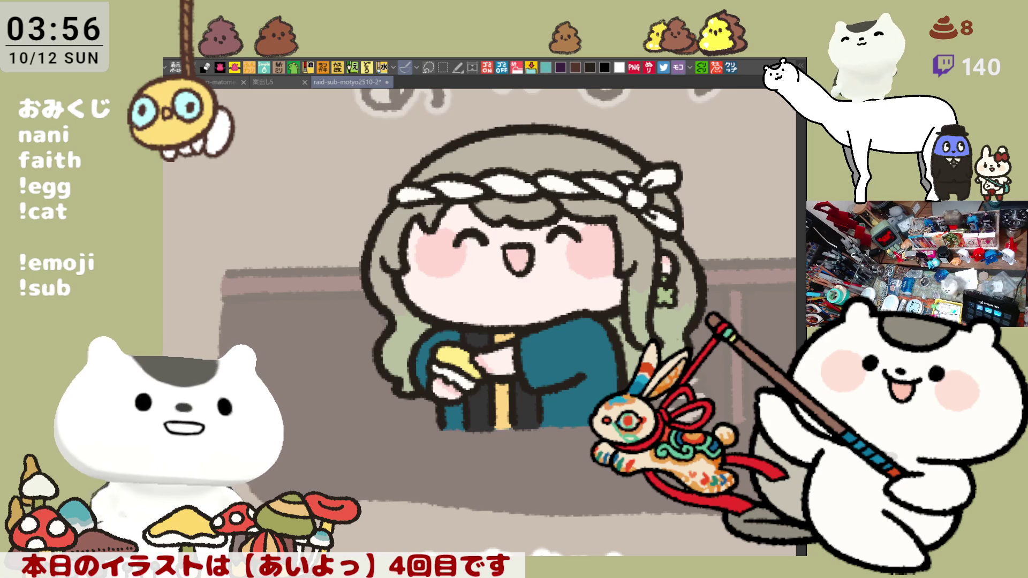
pyautogui.click(290, 190)
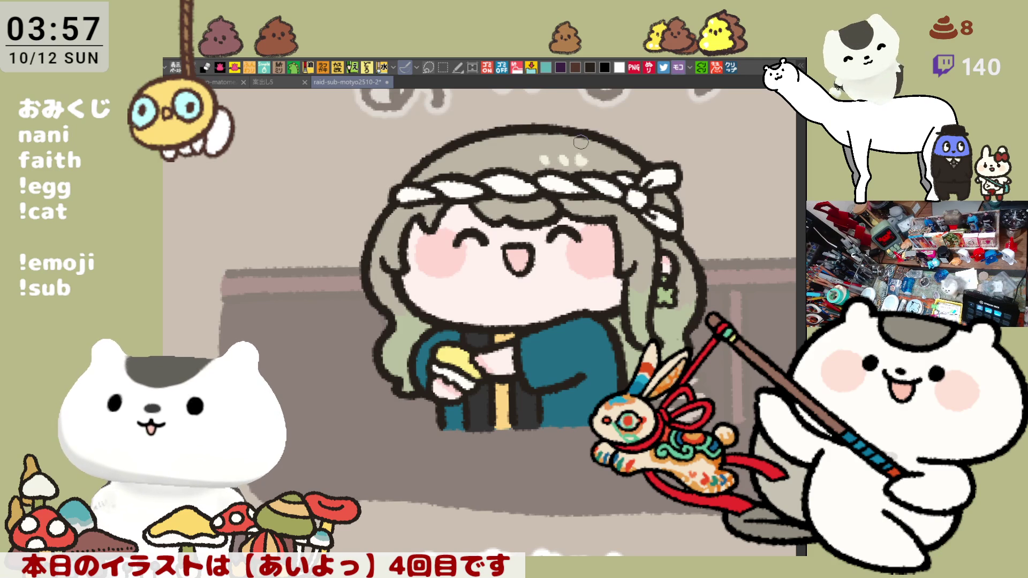
# Zoom out over the sticker sheet and save it.
pyautogui.scroll(-2, 581, 142)
pyautogui.scroll(-2, 580, 171)
pyautogui.scroll(-2, 579, 204)
pyautogui.scroll(-1, 579, 228)
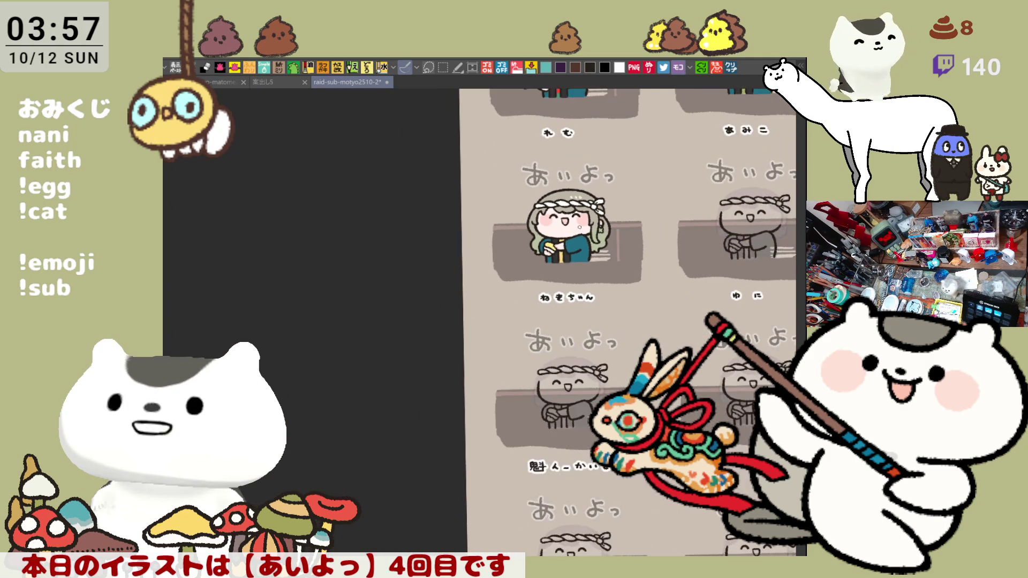
pyautogui.hotkey('ctrl', 's')
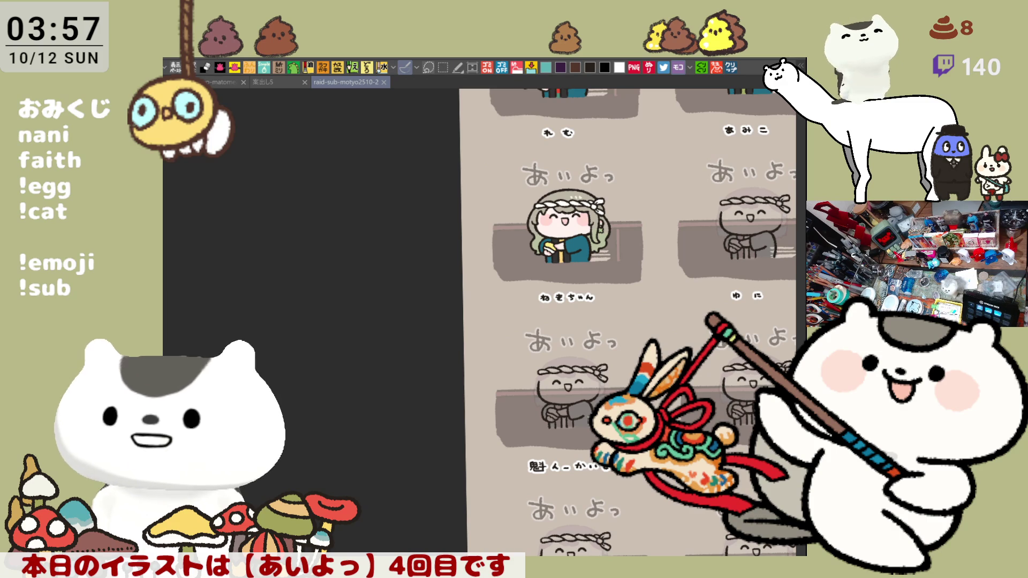
# Marquee-select the ねぎちゃん panel with the rectangle tool, then clear the selection.
pyautogui.press('m')
pyautogui.moveTo(628, 310); pyautogui.dragTo(488, 146)
pyautogui.hotkey('ctrl', 'd')
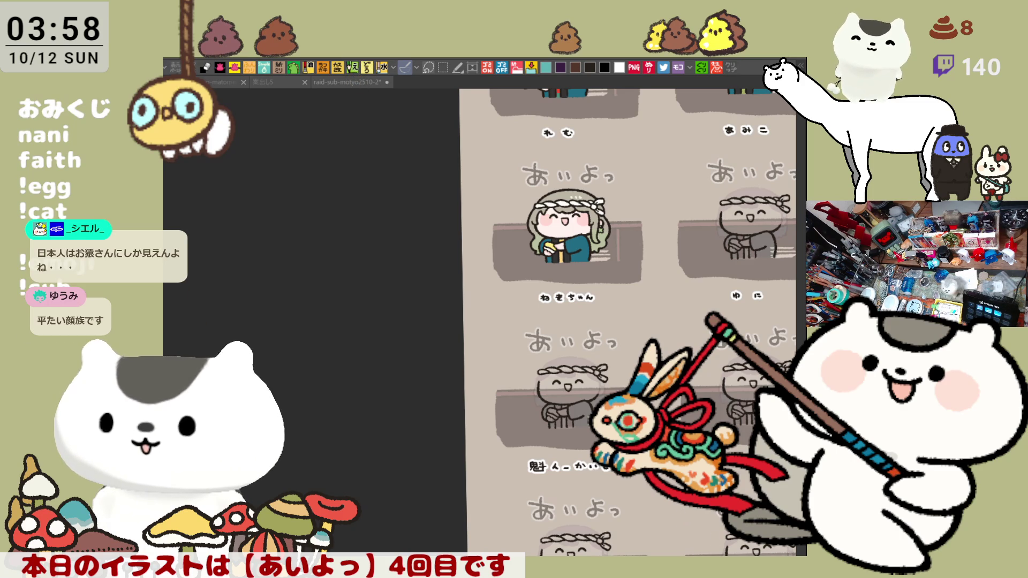
pyautogui.moveTo(485, 149); pyautogui.dragTo(626, 310)
pyautogui.moveTo(698, 551)
pyautogui.mouseDown()
pyautogui.moveTo(658, 528)
pyautogui.moveTo(532, 504)
pyautogui.moveTo(504, 515)
pyautogui.mouseUp()
pyautogui.hotkey('ctrl', 'd')
# Zoom in and pan to center the ゆに sketch's headband area.
pyautogui.scroll(3, 515, 390)
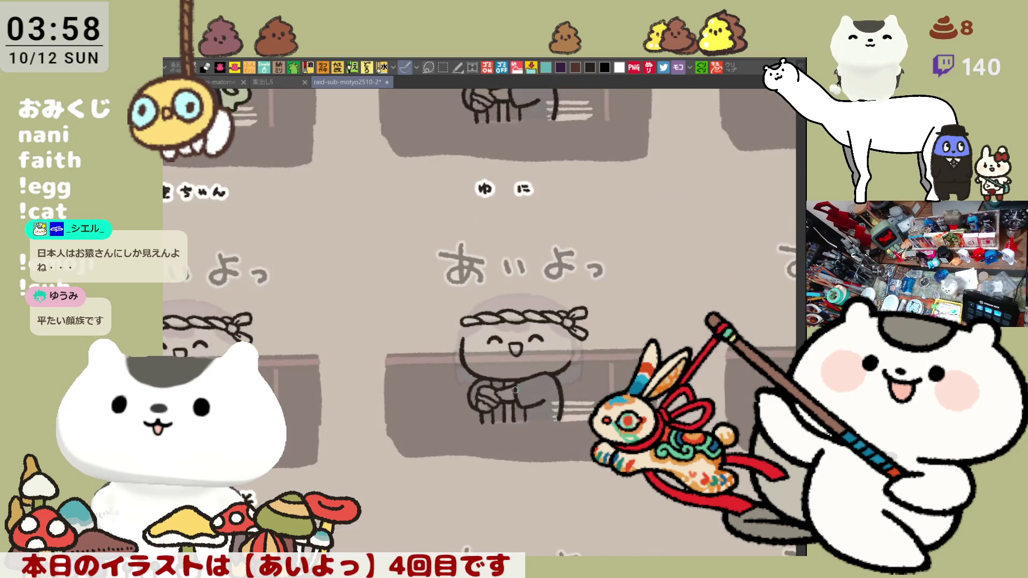
pyautogui.scroll(2, 515, 390)
pyautogui.scroll(1, 554, 248)
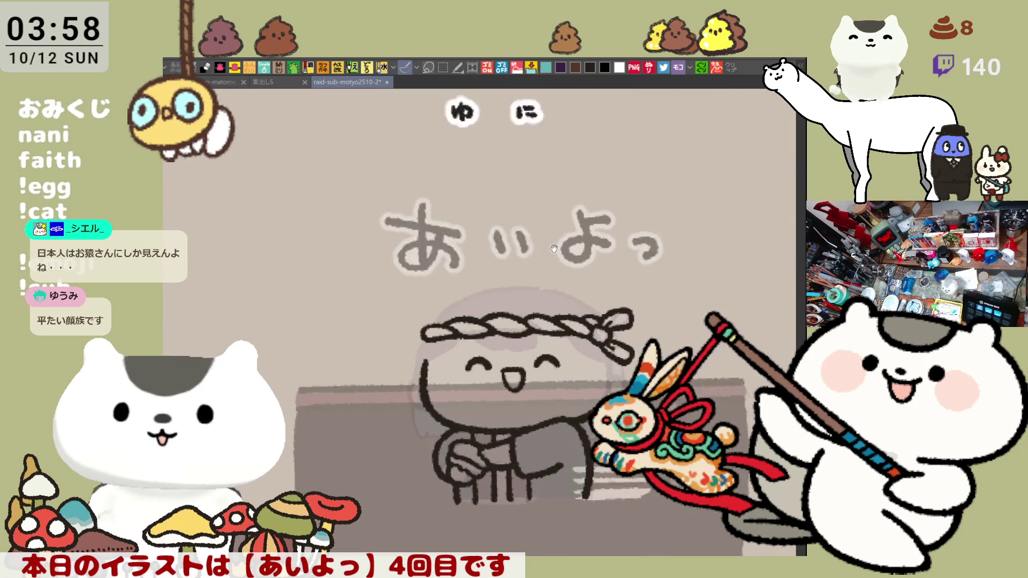
pyautogui.moveTo(554, 248); pyautogui.dragTo(554, 39)
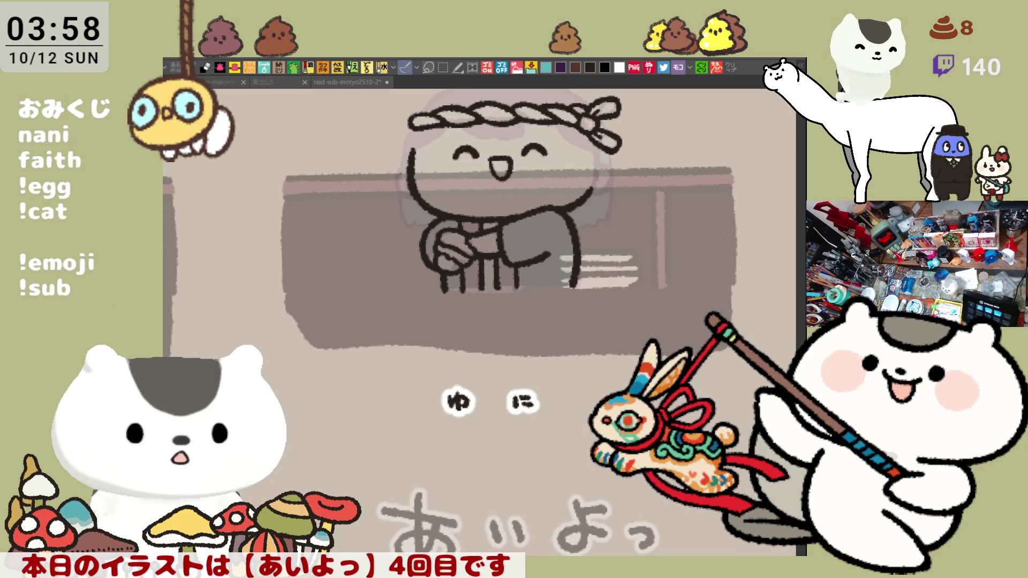
pyautogui.moveTo(482, 268); pyautogui.dragTo(514, 357)
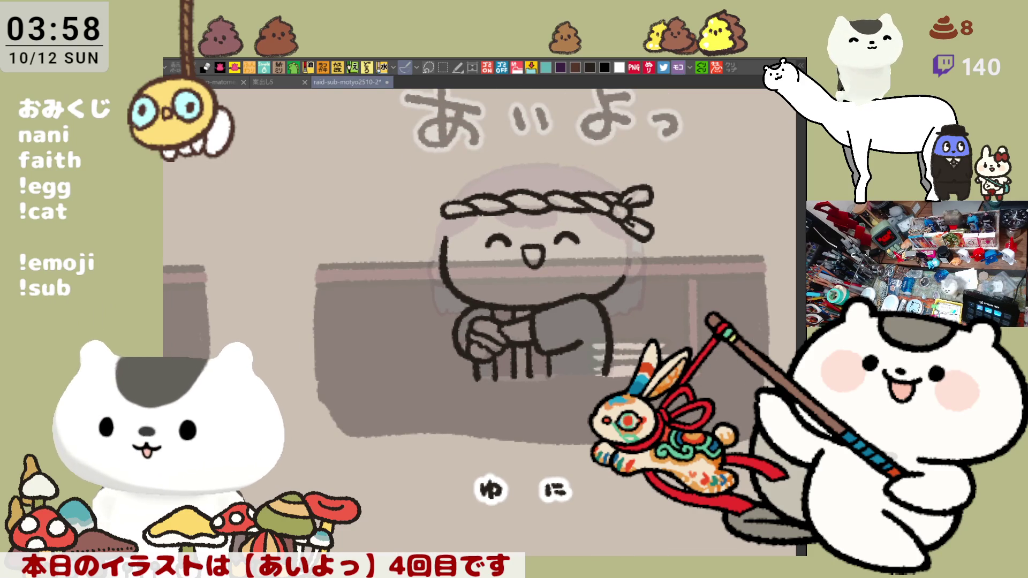
pyautogui.moveTo(514, 268); pyautogui.dragTo(514, 356)
pyautogui.scroll(2, 535, 321)
pyautogui.scroll(1, 636, 477)
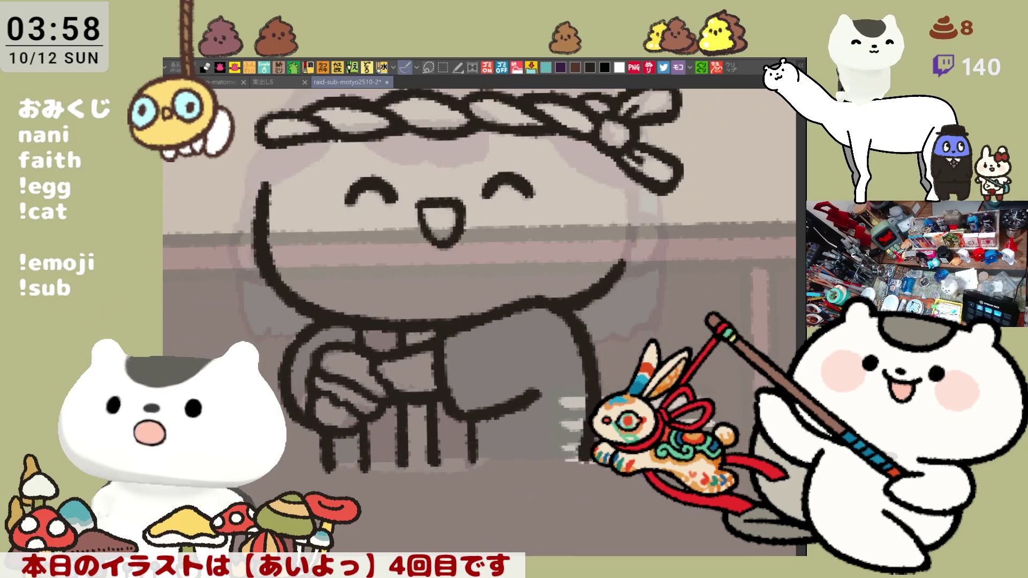
pyautogui.moveTo(555, 300); pyautogui.dragTo(593, 353)
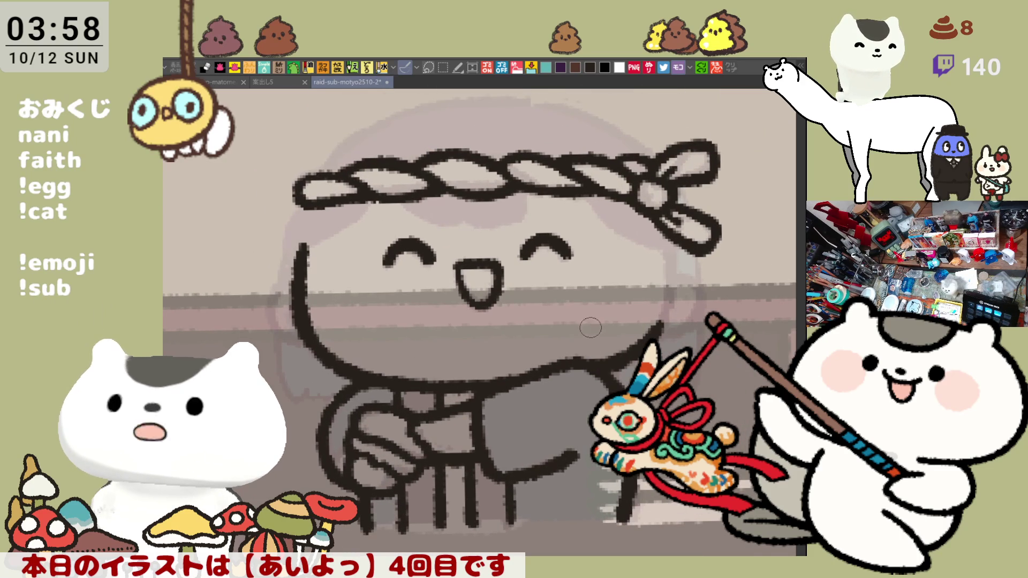
pyautogui.moveTo(564, 133); pyautogui.dragTo(588, 192)
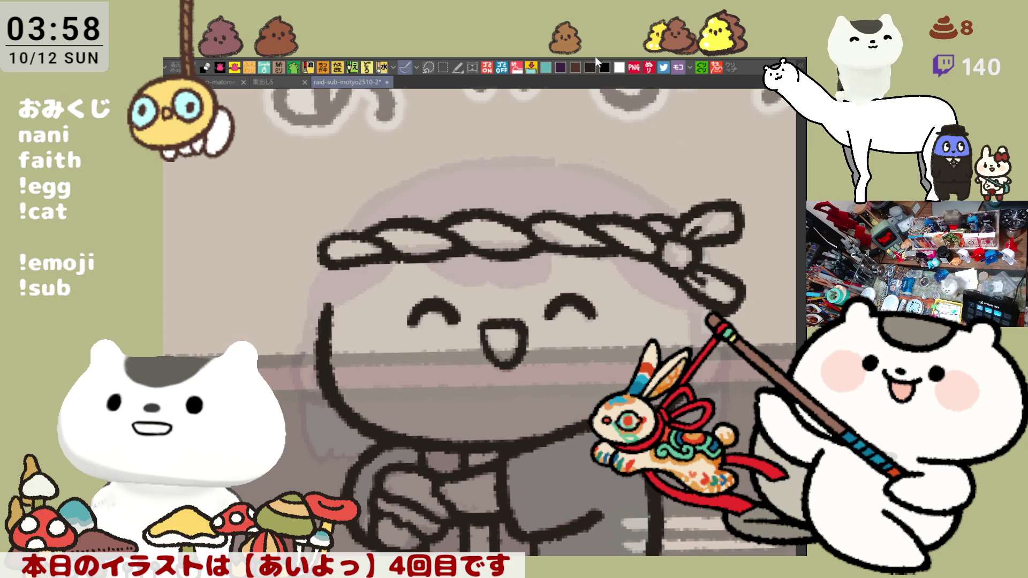
# Try and undo several strokes for the left curve of the hairline beneath the headband.
pyautogui.moveTo(426, 252); pyautogui.dragTo(522, 292)
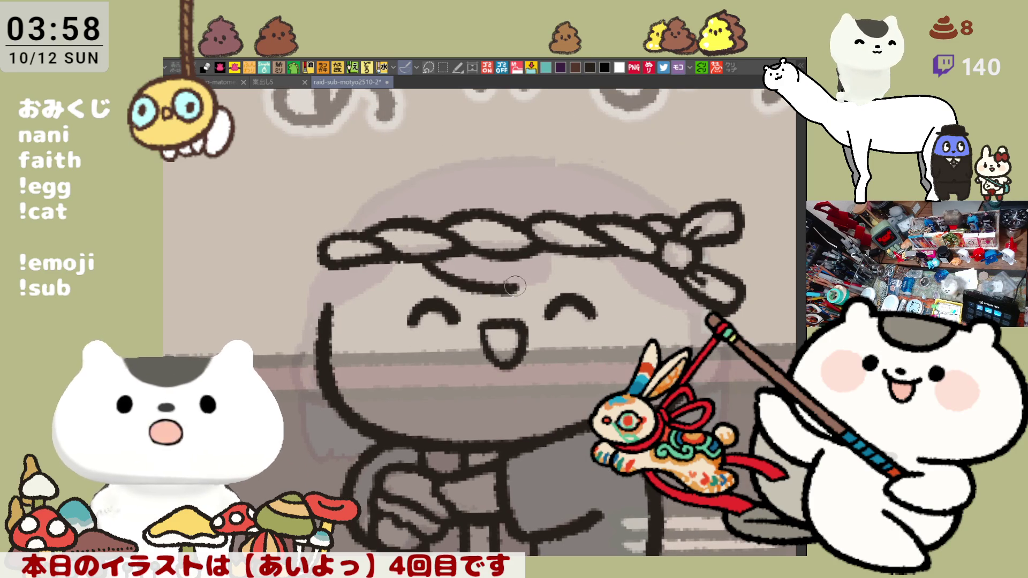
pyautogui.hotkey('ctrl', 'z')
pyautogui.moveTo(423, 251); pyautogui.dragTo(517, 290)
pyautogui.hotkey('ctrl', 'z')
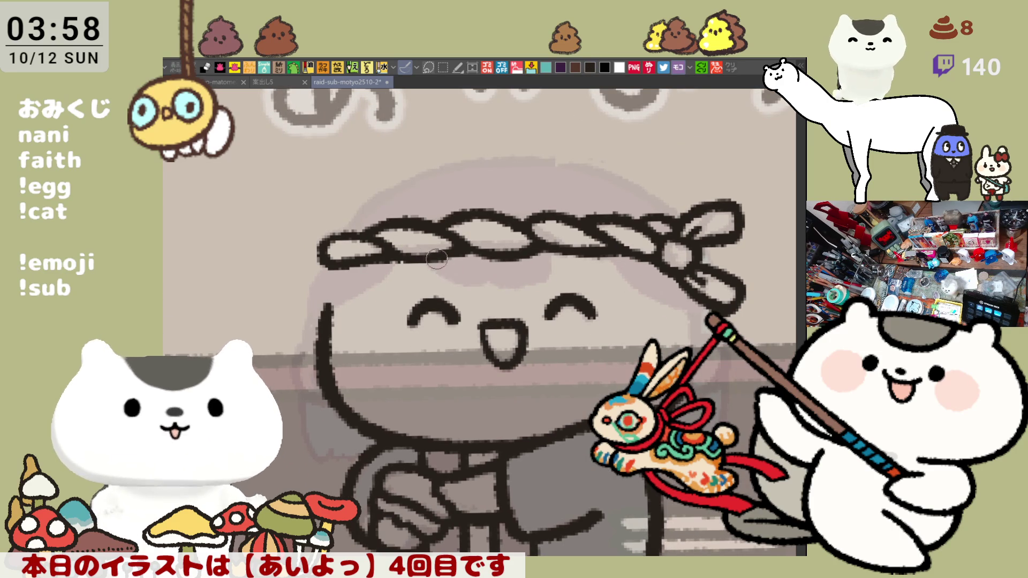
pyautogui.moveTo(426, 249); pyautogui.dragTo(544, 291)
pyautogui.hotkey('ctrl', 'z')
pyautogui.moveTo(420, 246)
pyautogui.mouseDown()
pyautogui.moveTo(448, 277)
pyautogui.moveTo(522, 292)
pyautogui.moveTo(526, 278)
pyautogui.mouseUp()
pyautogui.hotkey('ctrl', 'z')
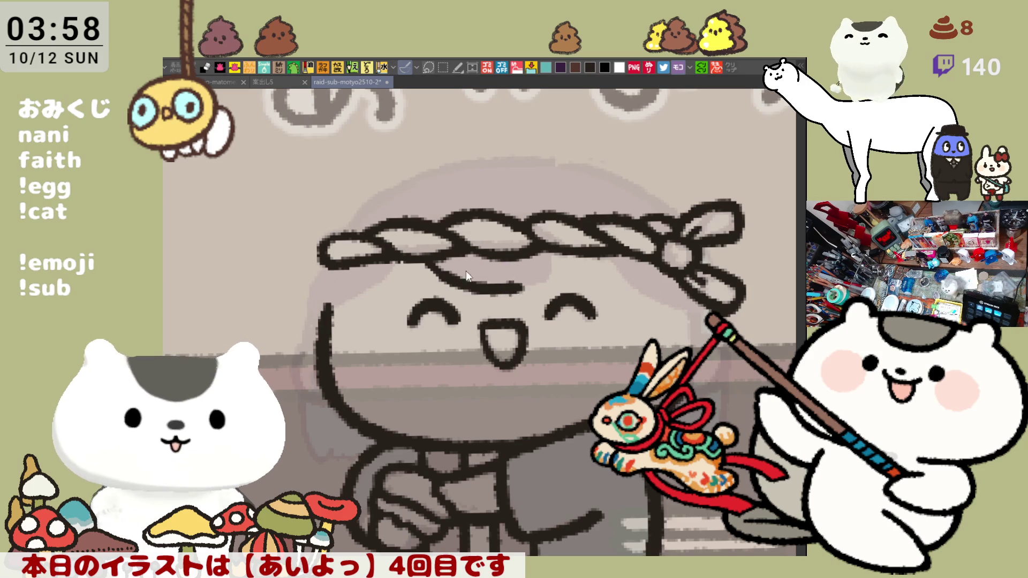
pyautogui.hotkey('ctrl', 'z')
pyautogui.moveTo(423, 251); pyautogui.dragTo(533, 289)
pyautogui.hotkey('ctrl', 'z')
pyautogui.moveTo(423, 251); pyautogui.dragTo(530, 292)
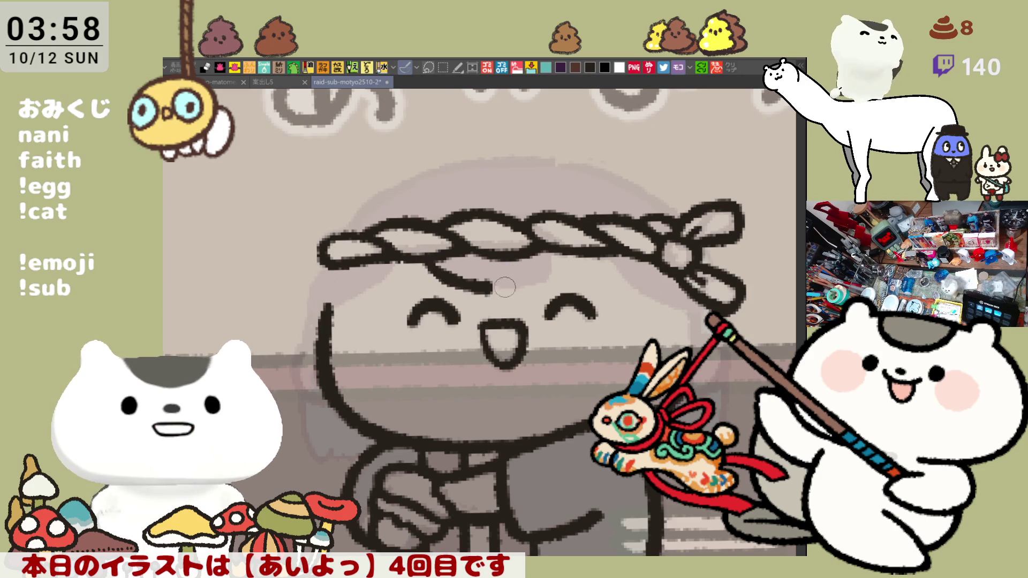
pyautogui.hotkey('ctrl', 'z')
pyautogui.moveTo(434, 261); pyautogui.dragTo(508, 296)
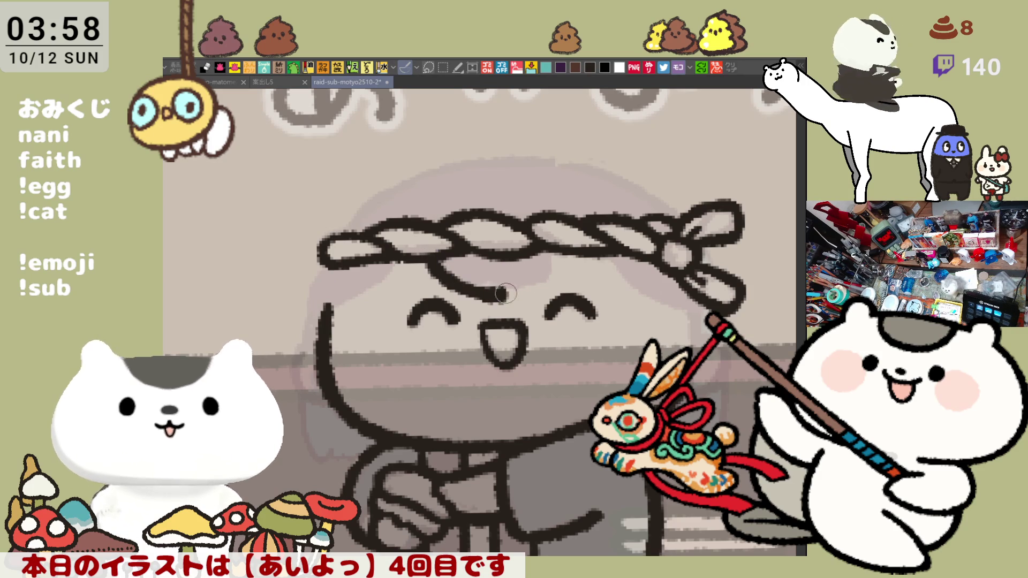
pyautogui.hotkey('ctrl', 'z')
# Ink the long hairline running under the headband after several retries.
pyautogui.moveTo(425, 260)
pyautogui.mouseDown()
pyautogui.moveTo(499, 290)
pyautogui.moveTo(602, 271)
pyautogui.mouseUp()
pyautogui.hotkey('ctrl', 'z')
pyautogui.hotkey('ctrl', 'z')
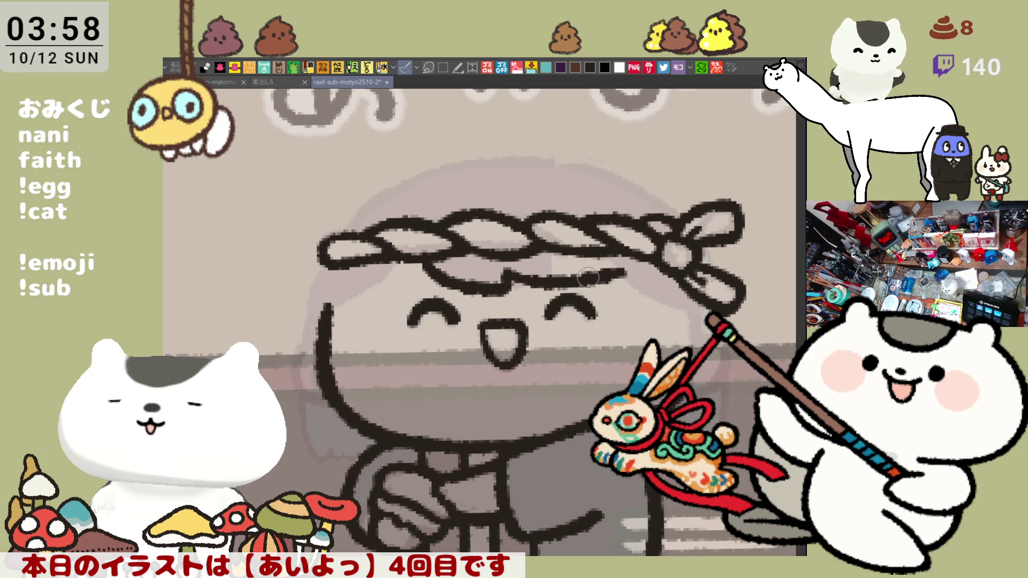
pyautogui.hotkey('ctrl', 'z')
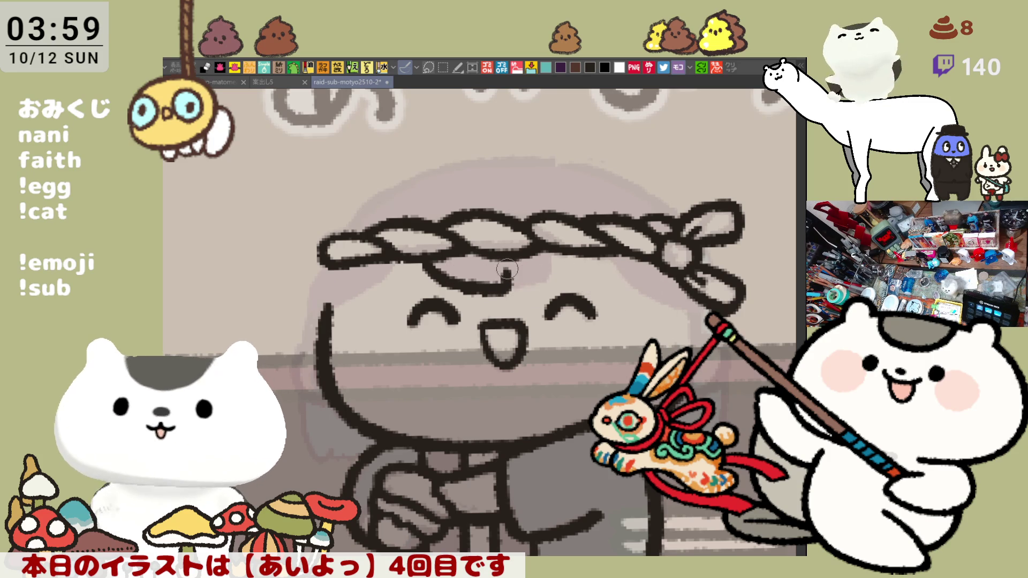
pyautogui.moveTo(509, 273); pyautogui.dragTo(635, 275)
pyautogui.hotkey('ctrl', 'z')
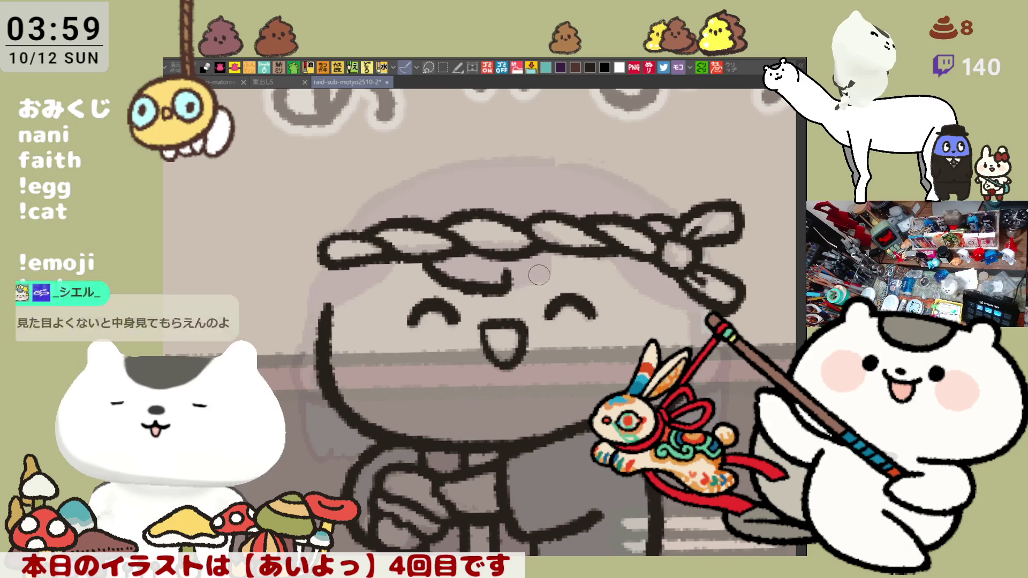
pyautogui.moveTo(498, 281); pyautogui.dragTo(572, 278)
pyautogui.hotkey('ctrl', 'z')
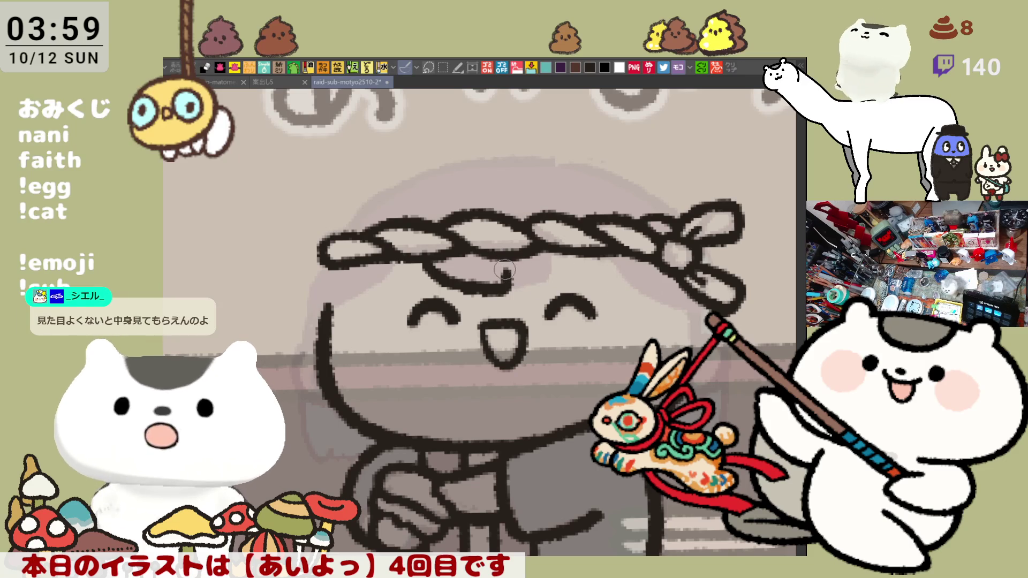
pyautogui.moveTo(495, 276); pyautogui.dragTo(642, 274)
pyautogui.hotkey('ctrl', 'z')
pyautogui.moveTo(503, 276); pyautogui.dragTo(626, 279)
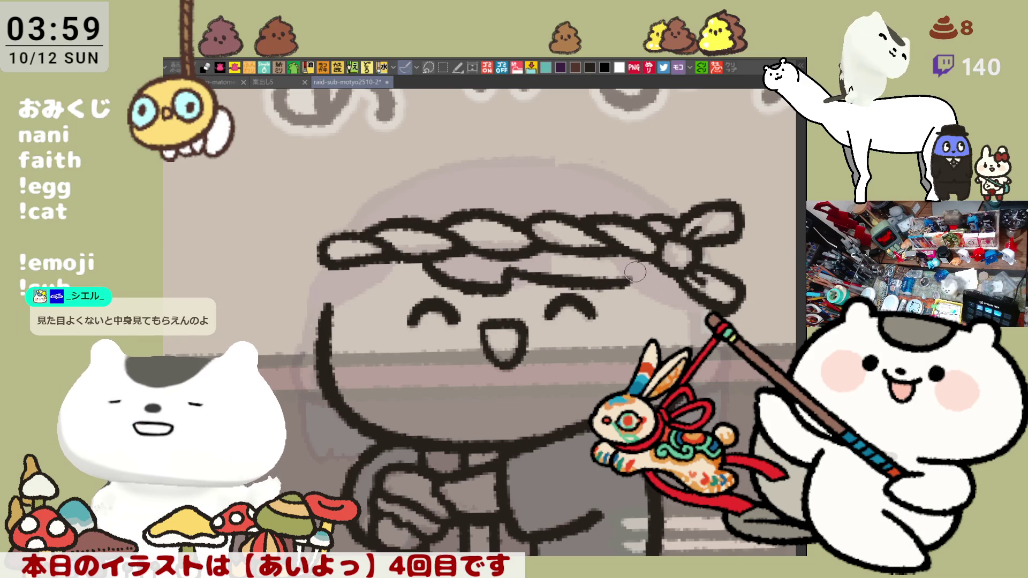
# Curve the hairline down at its right end and thicken the line along the headband's lower edge.
pyautogui.moveTo(605, 281); pyautogui.dragTo(637, 280)
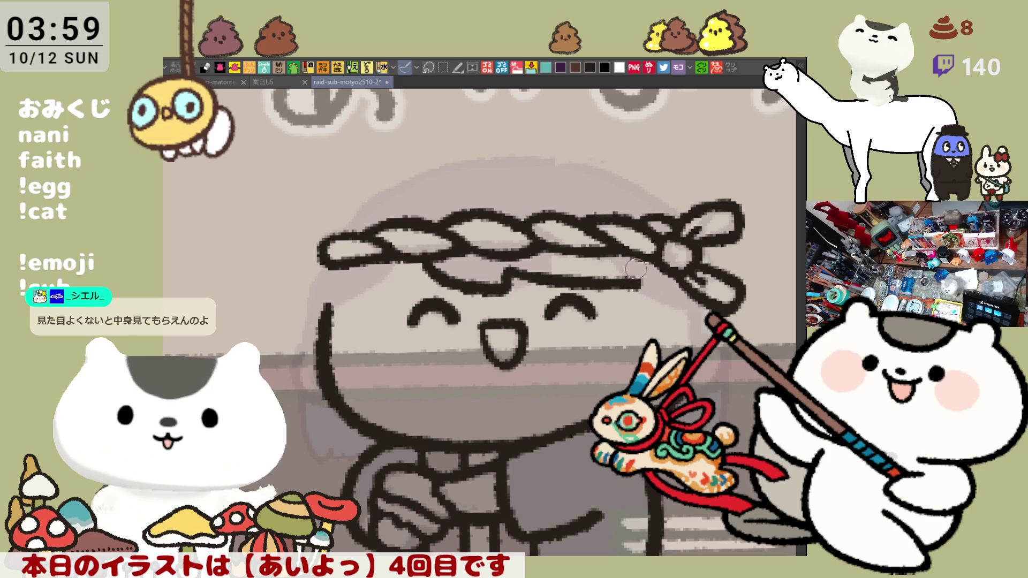
pyautogui.hotkey('ctrl', 'z')
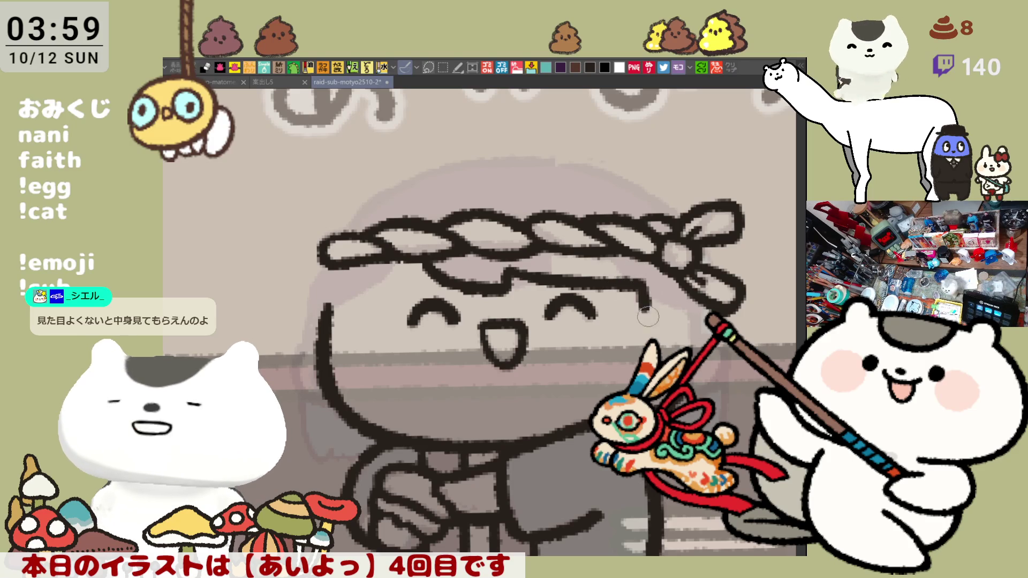
pyautogui.moveTo(640, 289); pyautogui.dragTo(666, 310)
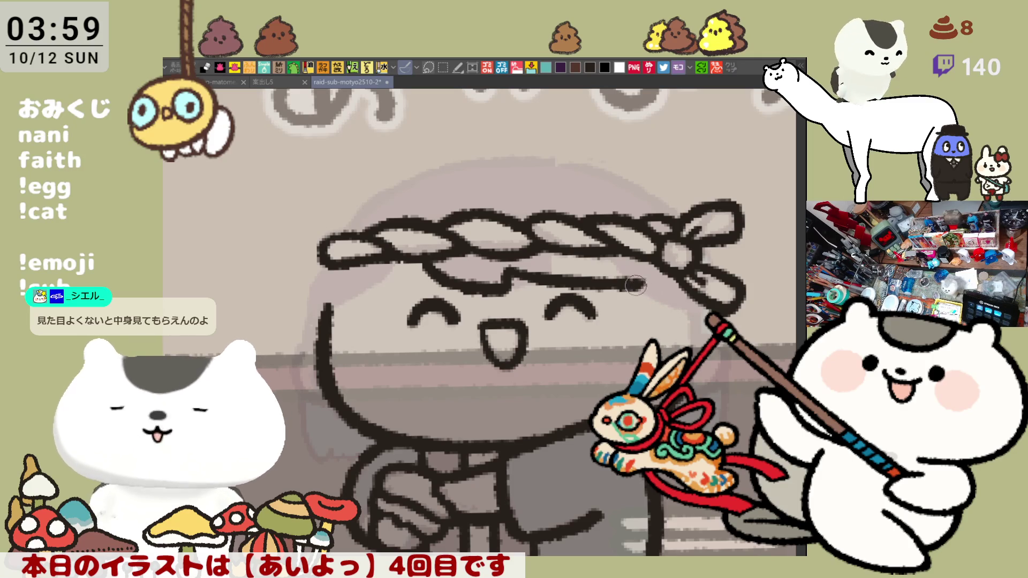
pyautogui.moveTo(640, 292); pyautogui.dragTo(676, 306)
pyautogui.hotkey('ctrl', 'z')
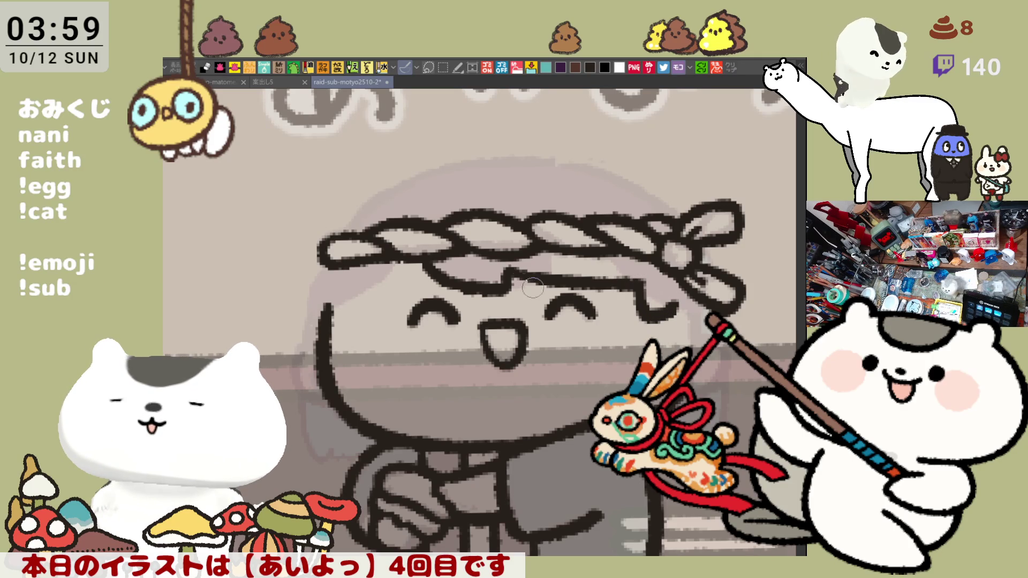
pyautogui.moveTo(509, 274); pyautogui.dragTo(546, 282)
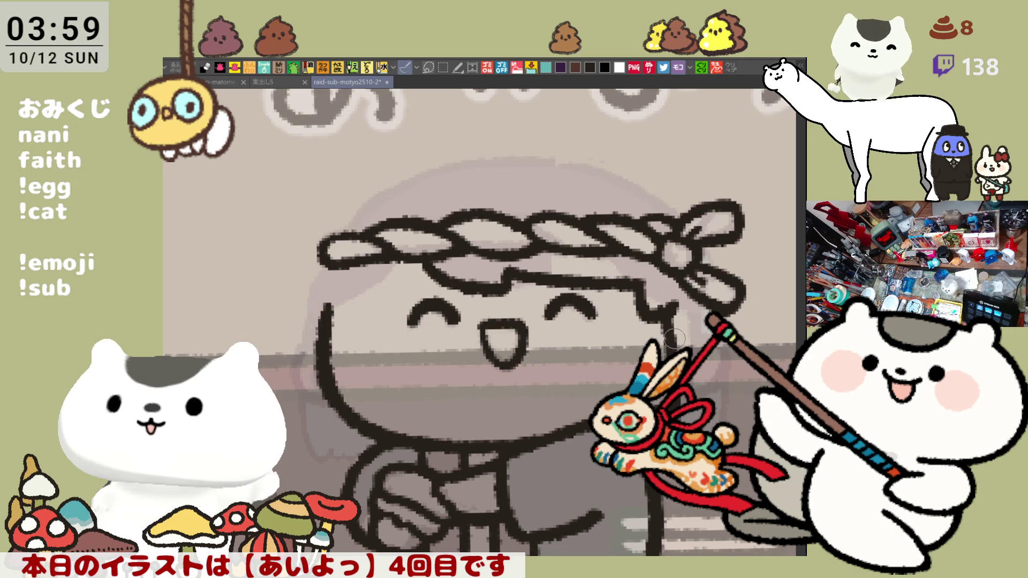
# In the mirrored view, ink the head outline curving down from the headband knot.
pyautogui.press('h')
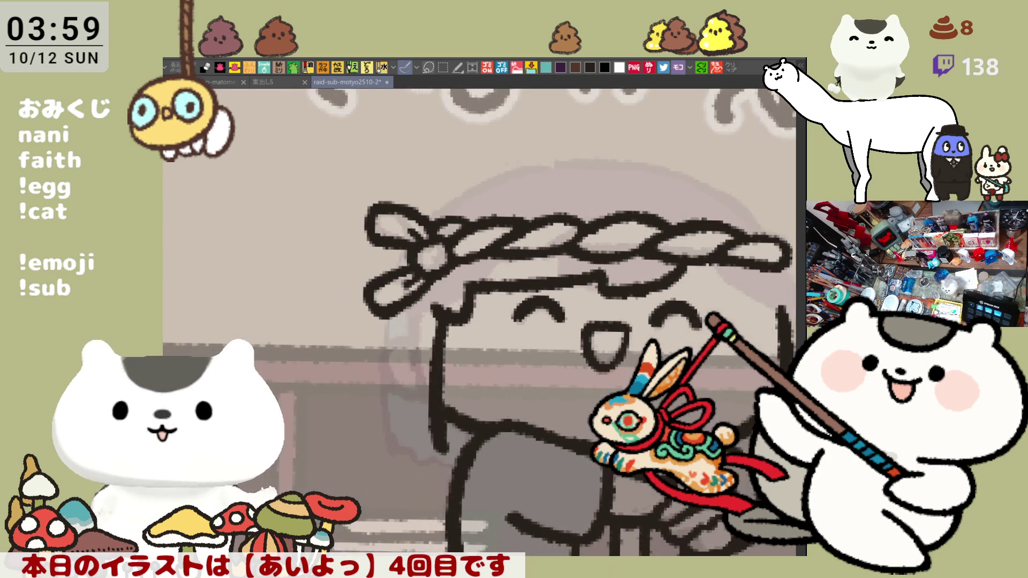
pyautogui.moveTo(382, 304); pyautogui.dragTo(433, 447)
pyautogui.hotkey('ctrl', 'z')
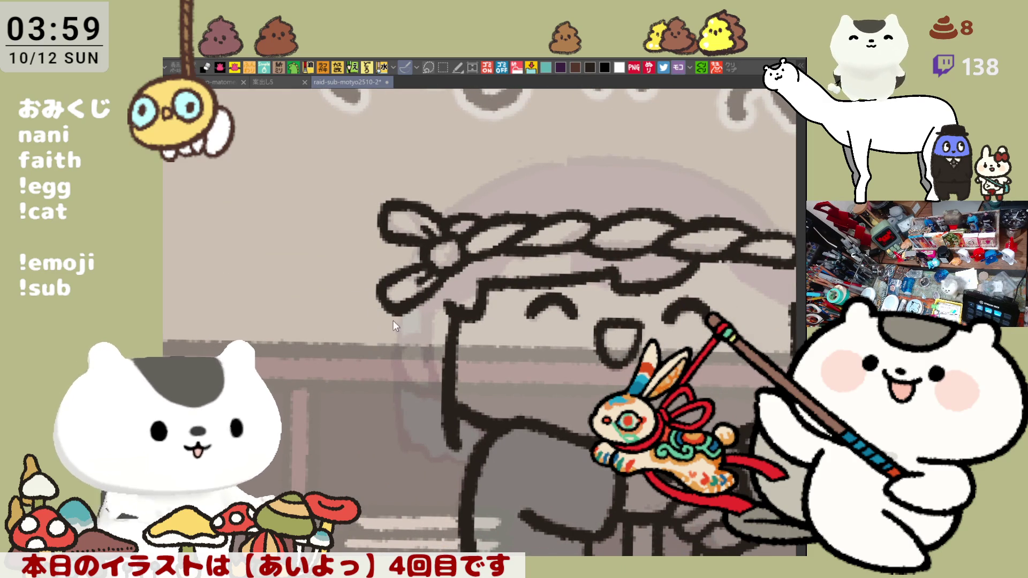
pyautogui.moveTo(384, 298); pyautogui.dragTo(449, 440)
pyautogui.hotkey('ctrl', 'z')
pyautogui.moveTo(381, 300); pyautogui.dragTo(455, 442)
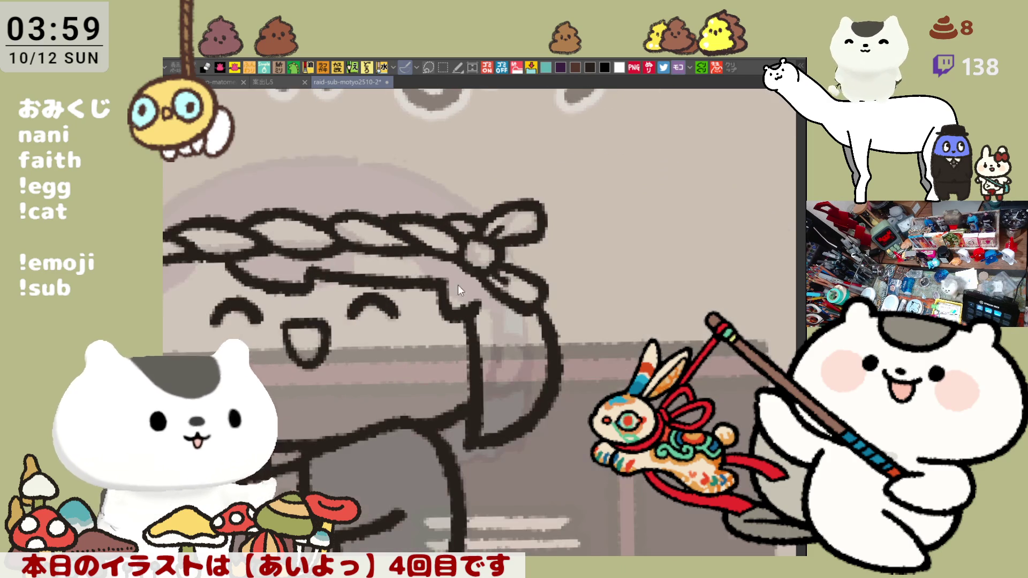
pyautogui.press('h')
pyautogui.moveTo(655, 313); pyautogui.dragTo(653, 314)
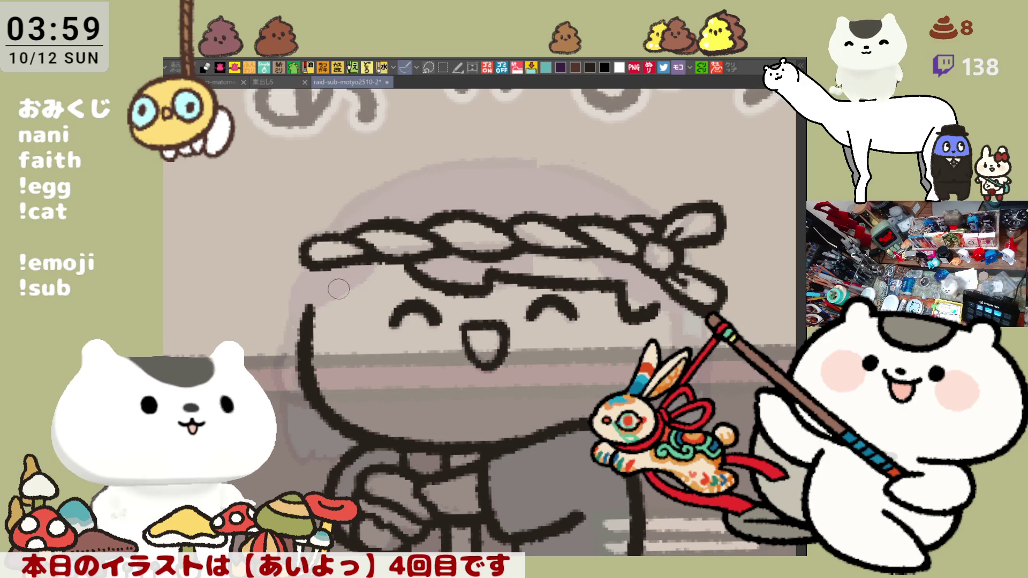
# Ink a curved stroke along the face's upper-left edge.
pyautogui.moveTo(311, 289); pyautogui.dragTo(354, 268)
pyautogui.moveTo(308, 314); pyautogui.dragTo(377, 252)
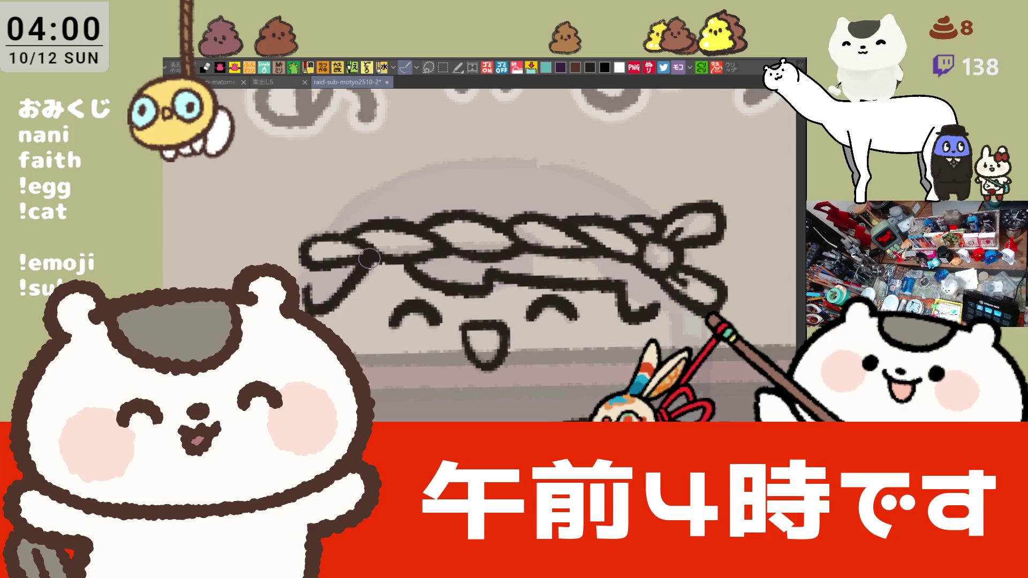
pyautogui.hotkey('ctrl', 'z')
pyautogui.moveTo(324, 321)
pyautogui.mouseDown()
pyautogui.moveTo(374, 252)
pyautogui.moveTo(325, 321)
pyautogui.mouseUp()
pyautogui.hotkey('ctrl', 'z')
pyautogui.hotkey('ctrl', 'z')
pyautogui.moveTo(381, 253); pyautogui.dragTo(335, 311)
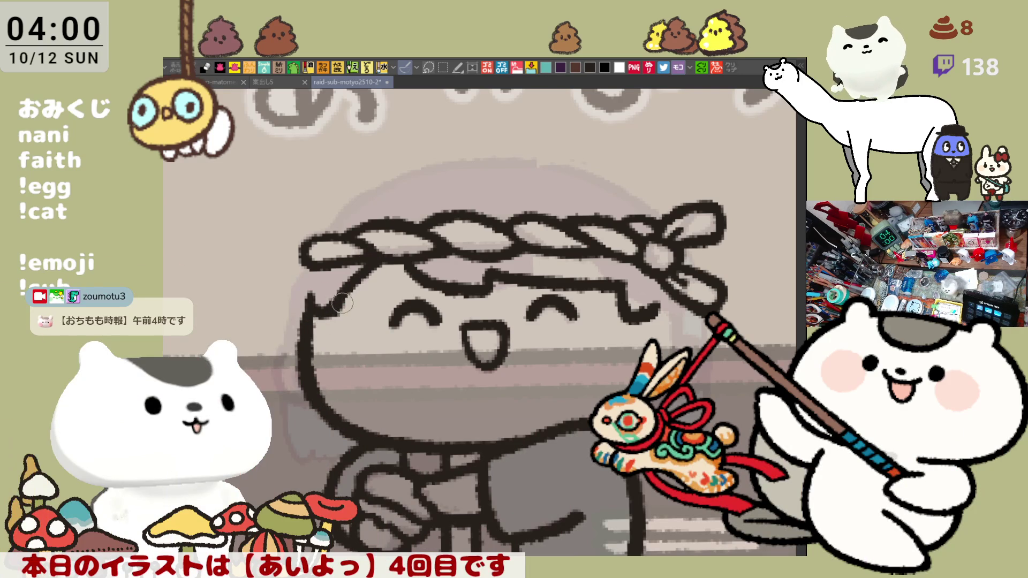
# Ink the outer left head outline down the side of the face, retrying the curve.
pyautogui.moveTo(300, 268); pyautogui.dragTo(284, 437)
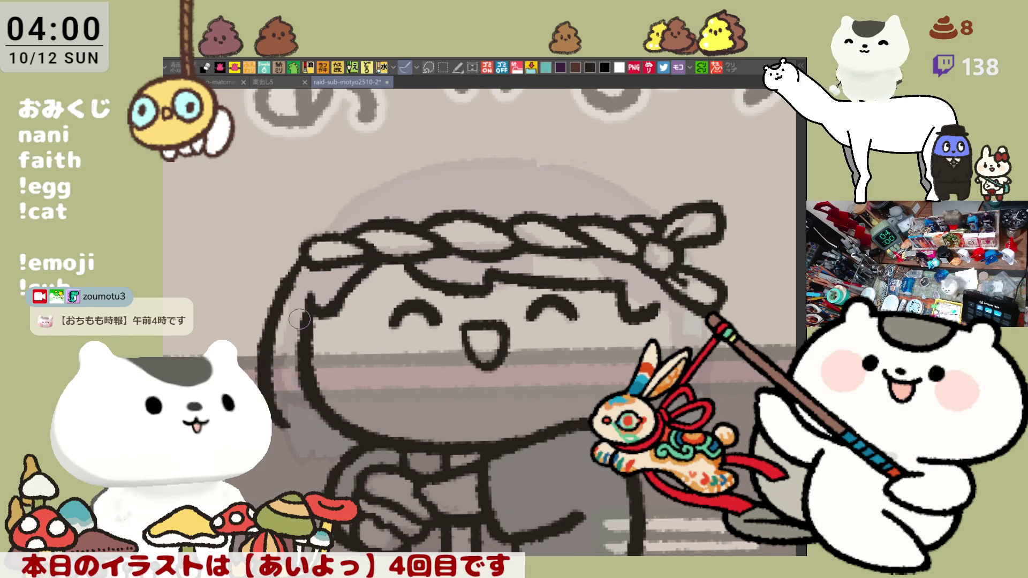
pyautogui.hotkey('ctrl', 'z')
pyautogui.moveTo(307, 268); pyautogui.dragTo(297, 452)
pyautogui.hotkey('ctrl', 'z')
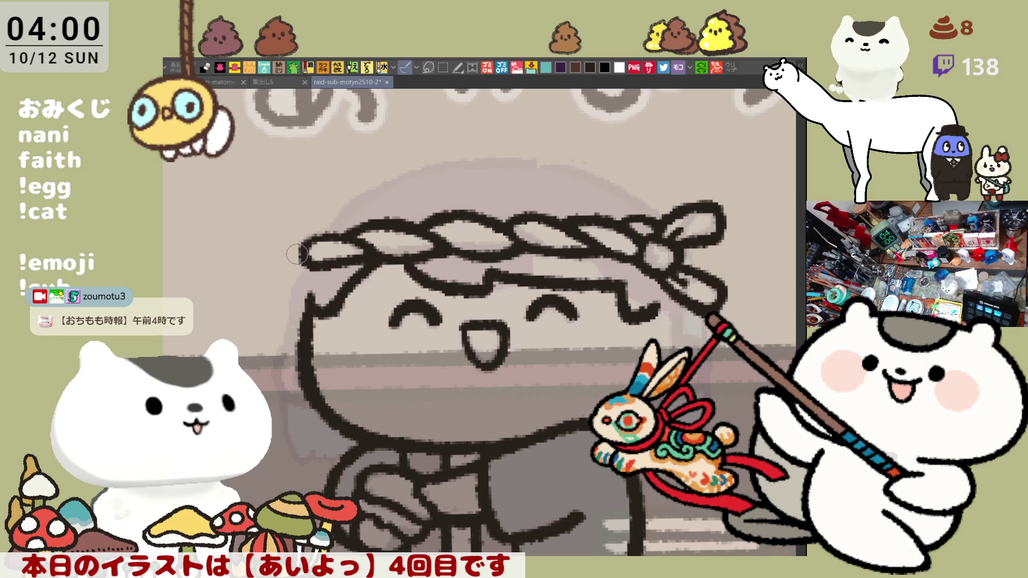
pyautogui.moveTo(298, 265); pyautogui.dragTo(309, 448)
pyautogui.hotkey('ctrl', 'z')
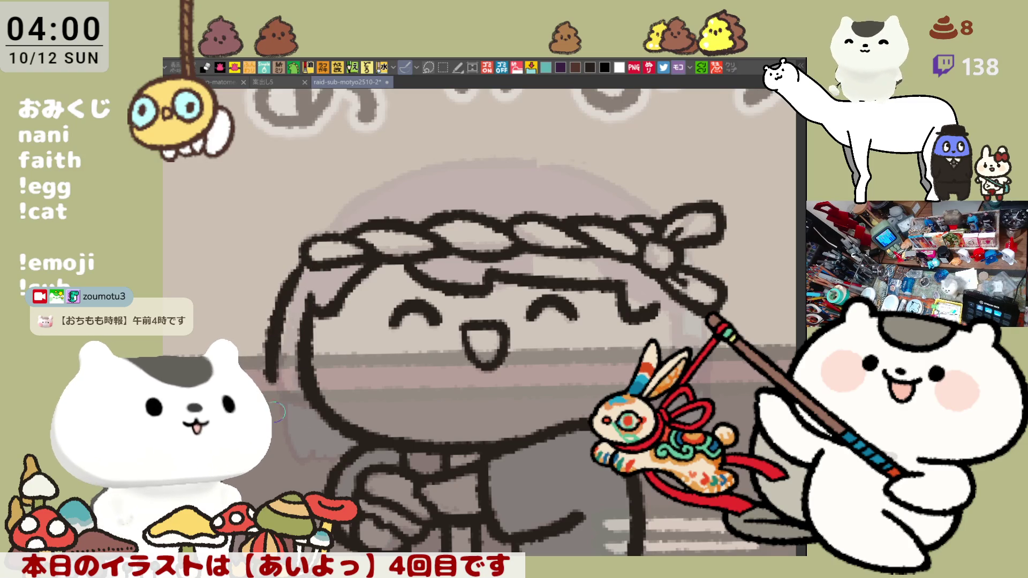
pyautogui.moveTo(308, 262); pyautogui.dragTo(310, 452)
pyautogui.moveTo(307, 261); pyautogui.dragTo(313, 461)
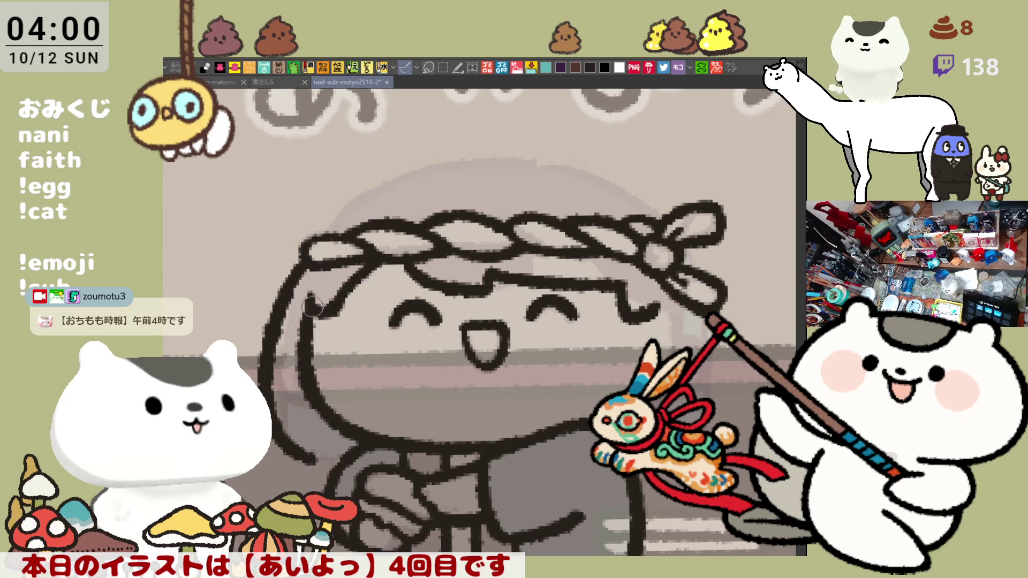
pyautogui.hotkey('ctrl', 'z')
pyautogui.moveTo(308, 262); pyautogui.dragTo(313, 462)
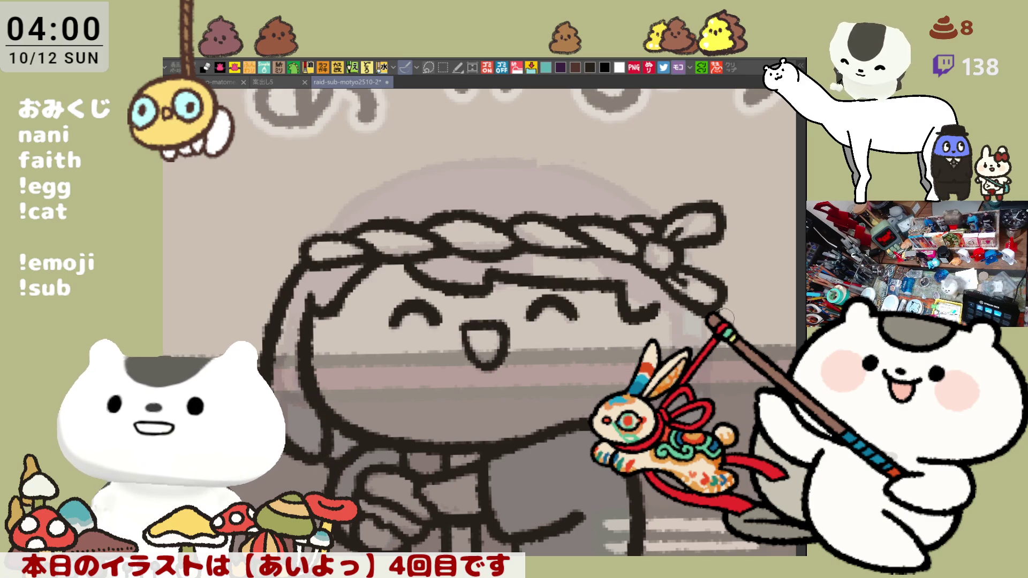
pyautogui.press('h')
pyautogui.moveTo(640, 291); pyautogui.dragTo(717, 307)
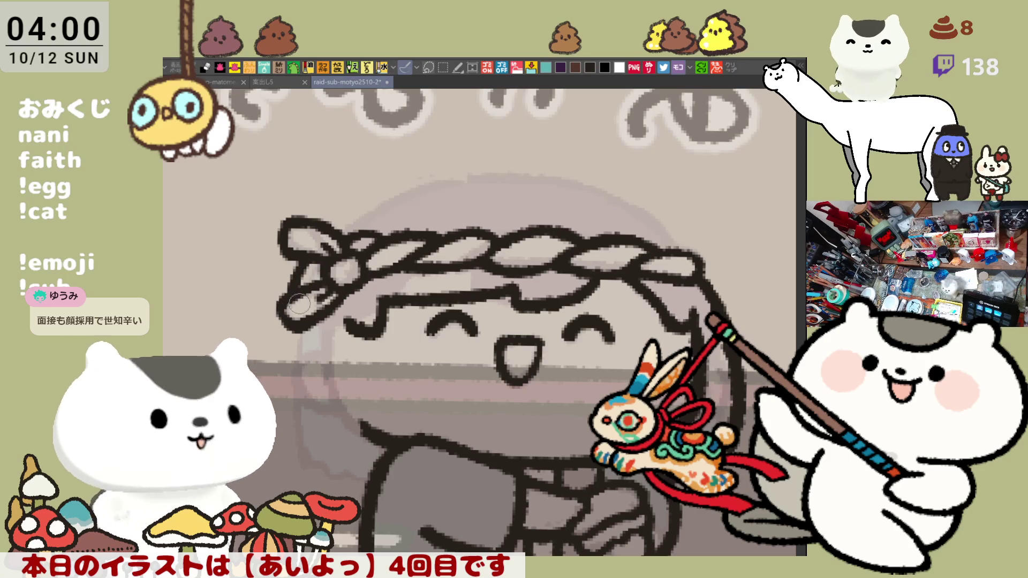
# In the mirrored view, ink two hair strokes hanging down the face's side.
pyautogui.moveTo(285, 319); pyautogui.dragTo(292, 424)
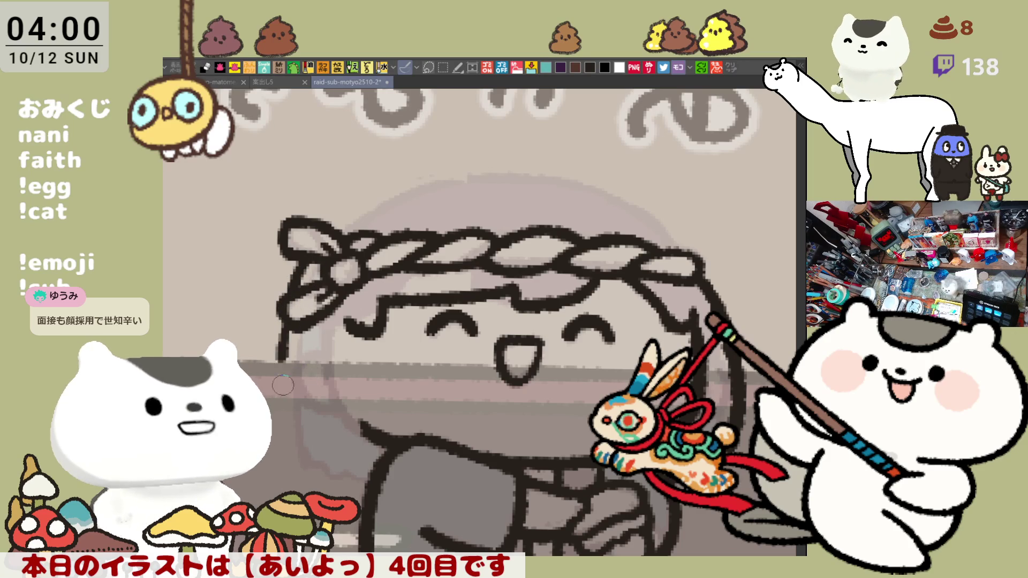
pyautogui.hotkey('ctrl', 'z')
pyautogui.moveTo(284, 316); pyautogui.dragTo(304, 447)
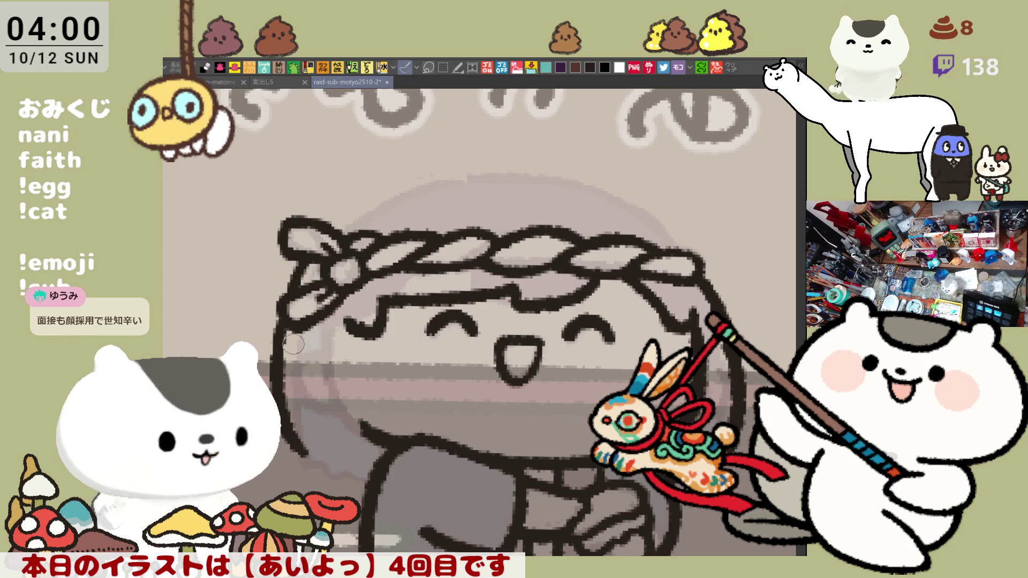
pyautogui.moveTo(371, 328); pyautogui.dragTo(368, 444)
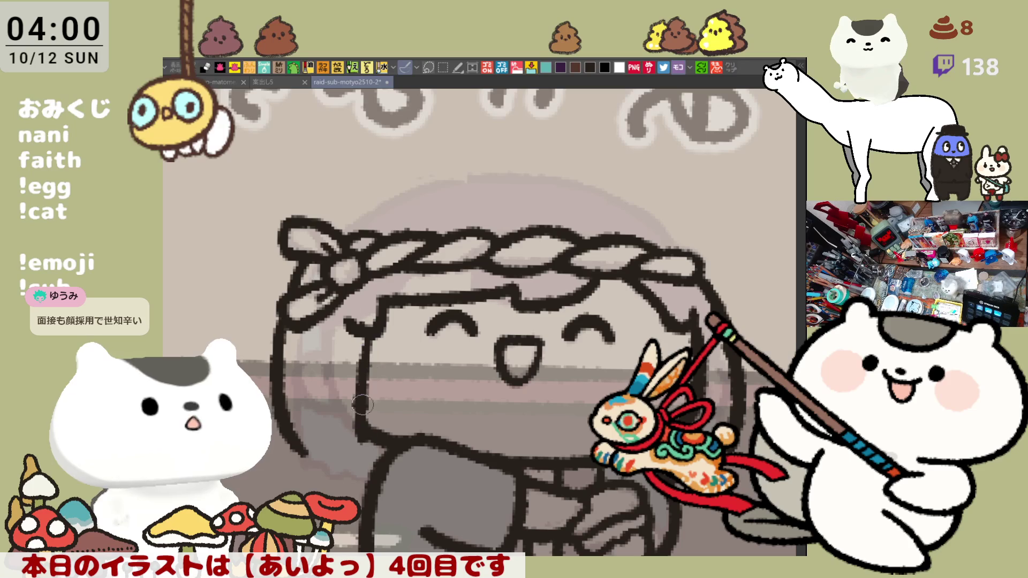
pyautogui.hotkey('ctrl', 'z')
pyautogui.moveTo(364, 321); pyautogui.dragTo(369, 432)
pyautogui.hotkey('ctrl', 'z')
pyautogui.moveTo(364, 321); pyautogui.dragTo(368, 444)
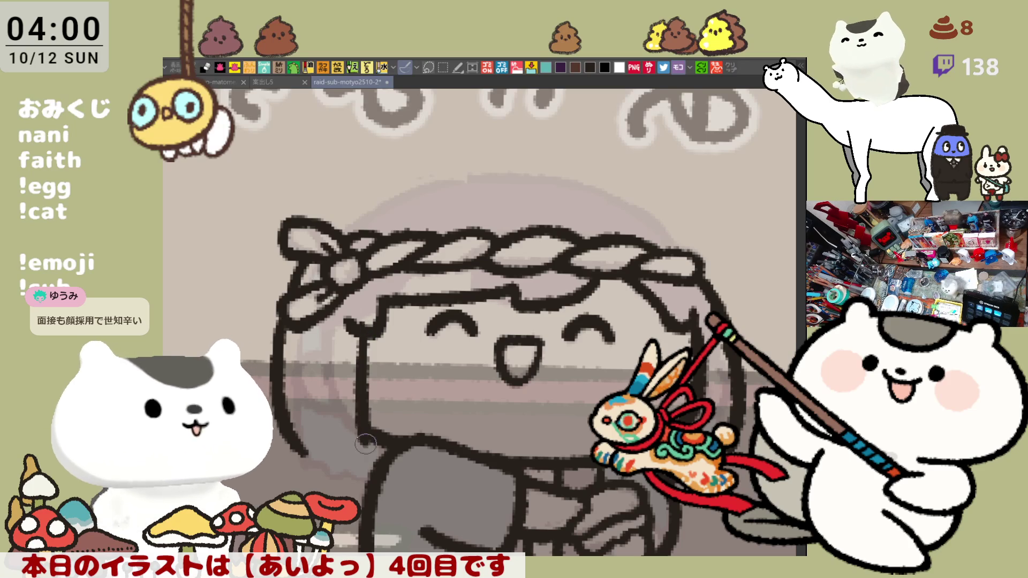
pyautogui.hotkey('ctrl', 'z')
pyautogui.moveTo(358, 324); pyautogui.dragTo(356, 450)
pyautogui.hotkey('ctrl', 'z')
pyautogui.moveTo(359, 327); pyautogui.dragTo(369, 445)
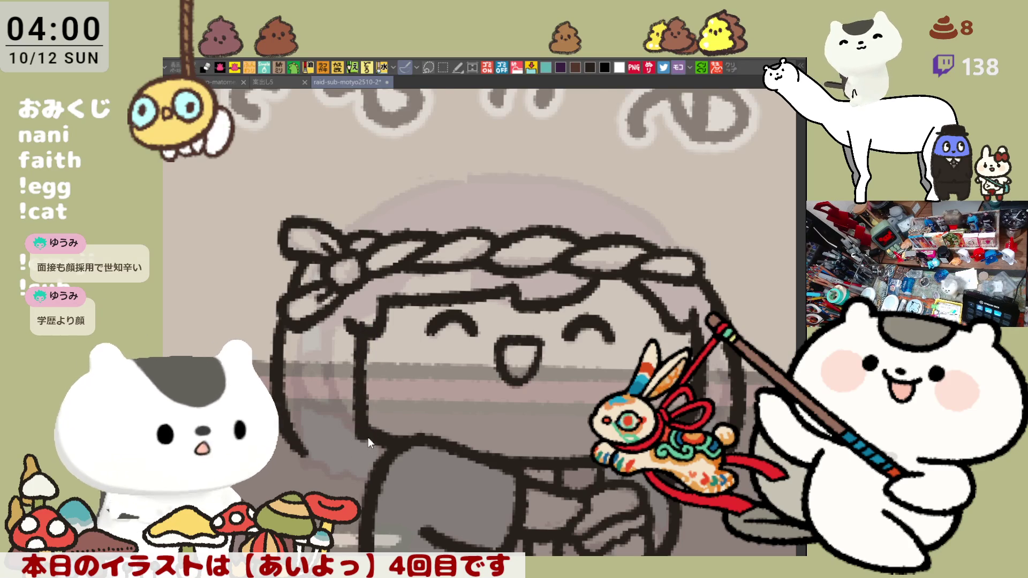
pyautogui.press('h')
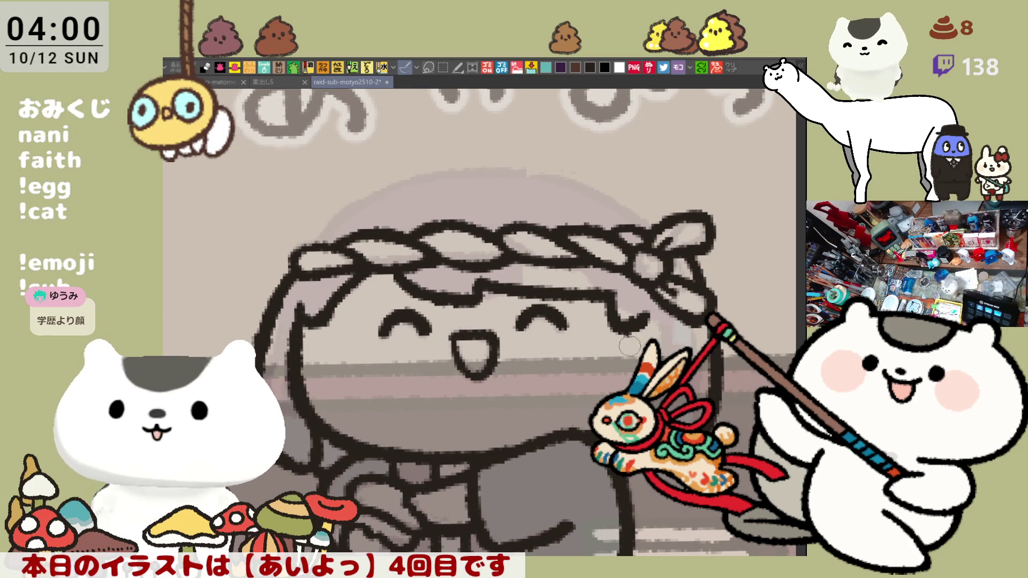
# Add a hair stroke below the right eye and a long stroke down left of the face.
pyautogui.moveTo(632, 332); pyautogui.dragTo(627, 387)
pyautogui.hotkey('ctrl', 'z')
pyautogui.moveTo(632, 332); pyautogui.dragTo(627, 388)
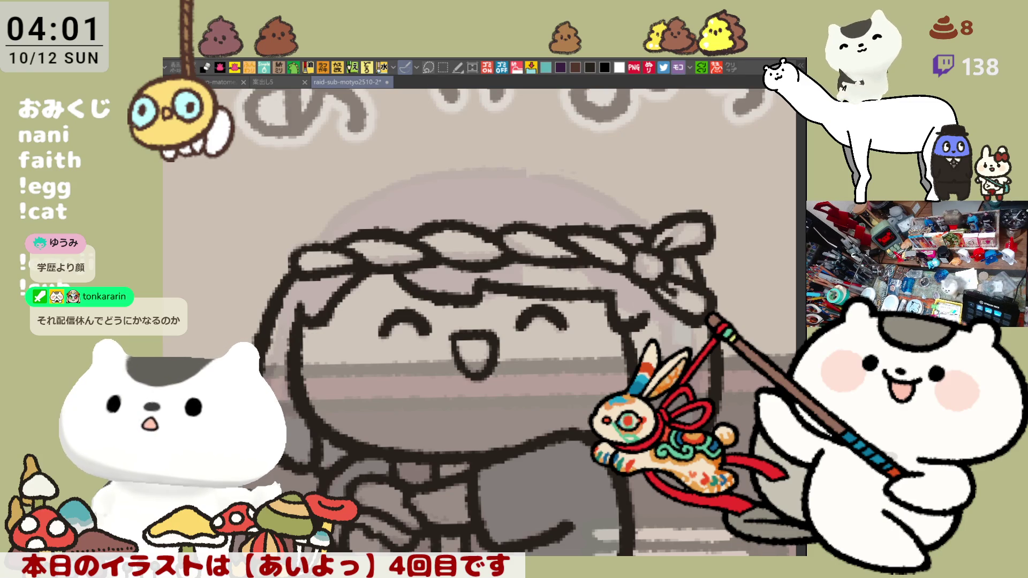
pyautogui.press('h')
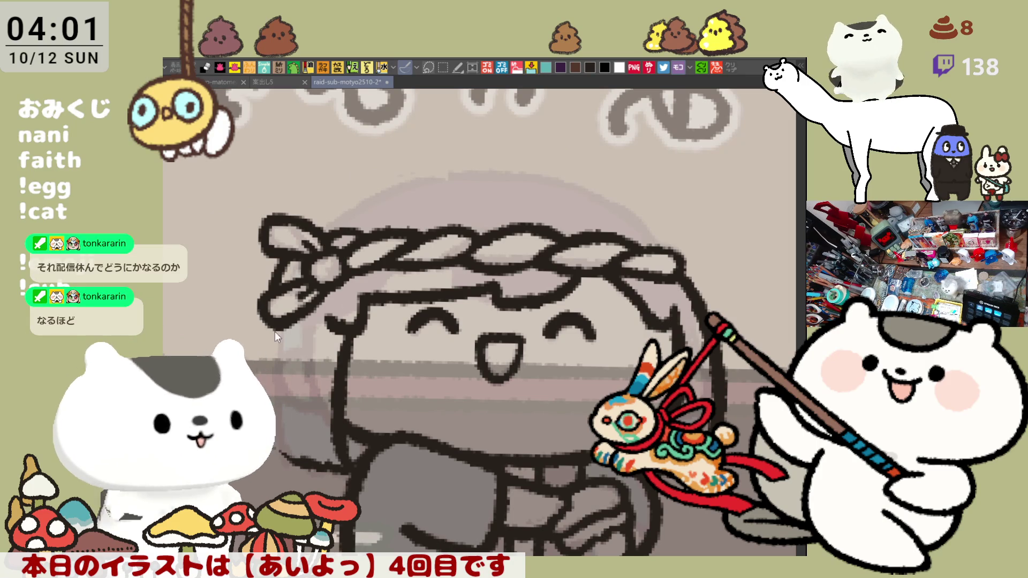
pyautogui.moveTo(276, 299); pyautogui.dragTo(252, 356)
pyautogui.hotkey('ctrl', 'z')
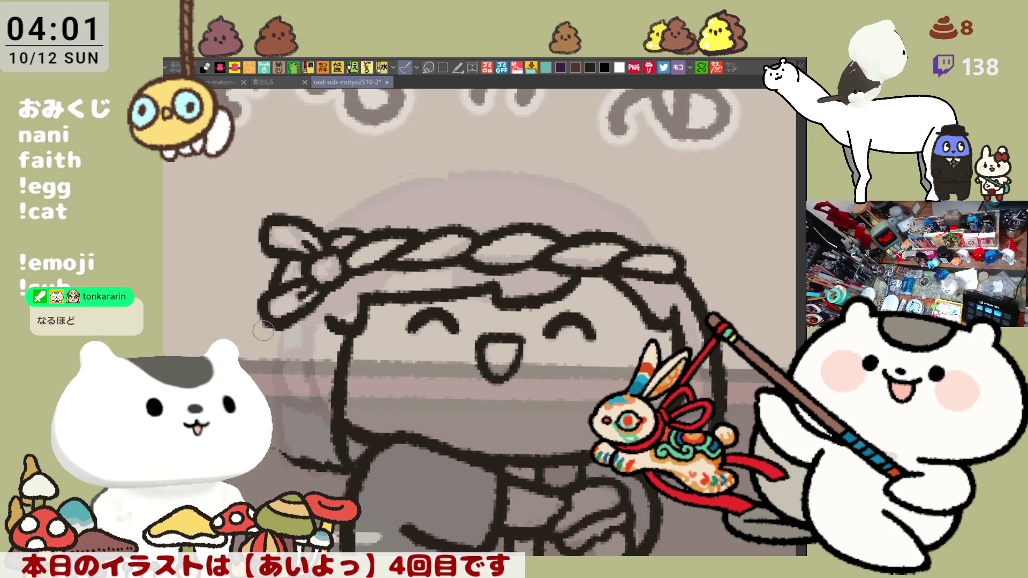
pyautogui.moveTo(265, 321); pyautogui.dragTo(271, 445)
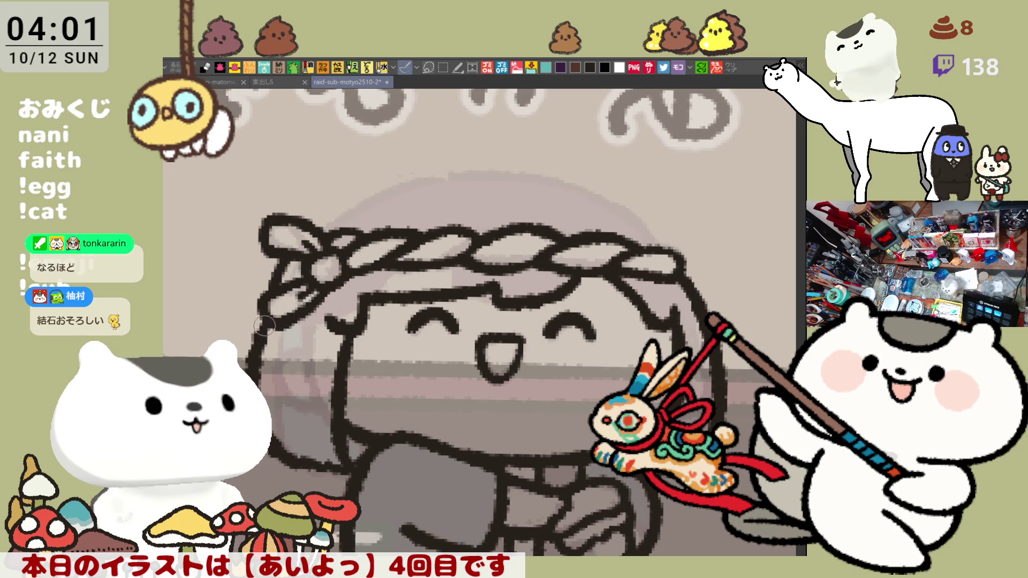
pyautogui.press('h')
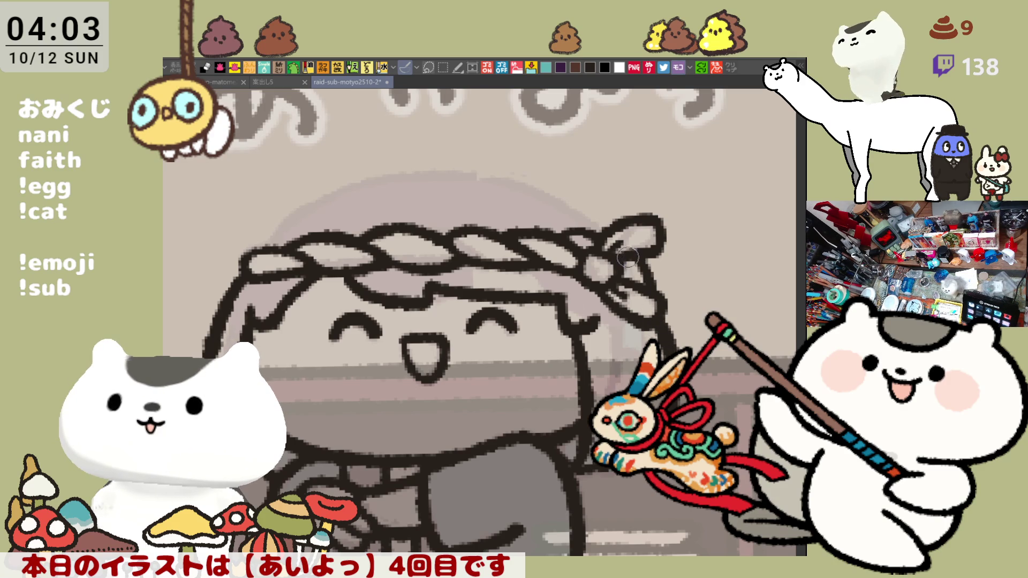
# Ink the left part of the crown arc above the headband.
pyautogui.moveTo(264, 259); pyautogui.dragTo(366, 179)
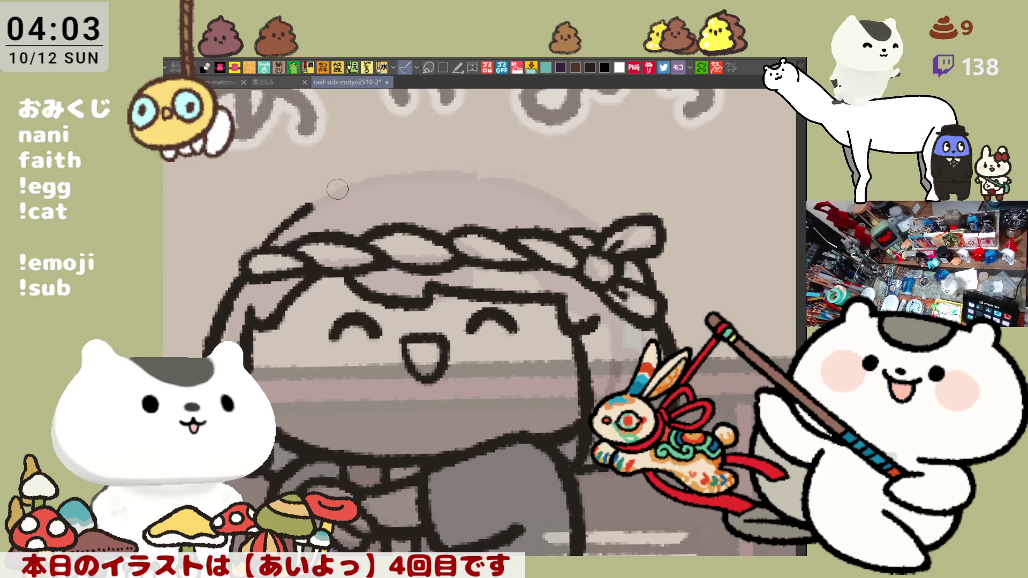
pyautogui.press('h')
pyautogui.hotkey('ctrl', 'z')
pyautogui.moveTo(525, 171); pyautogui.dragTo(669, 257)
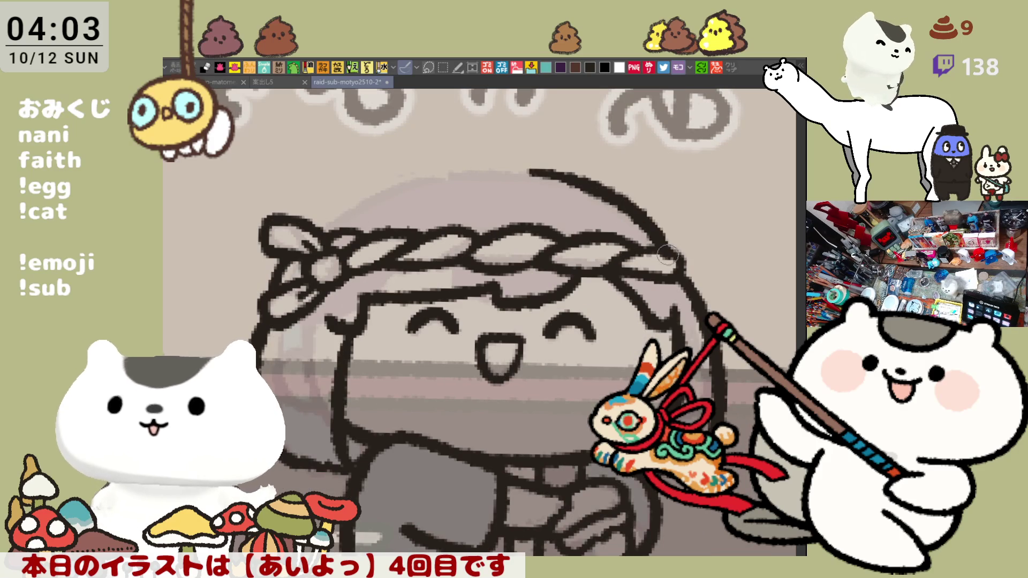
pyautogui.hotkey('ctrl', 'z')
pyautogui.moveTo(519, 168)
pyautogui.mouseDown()
pyautogui.moveTo(606, 197)
pyautogui.moveTo(651, 231)
pyautogui.moveTo(650, 258)
pyautogui.mouseUp()
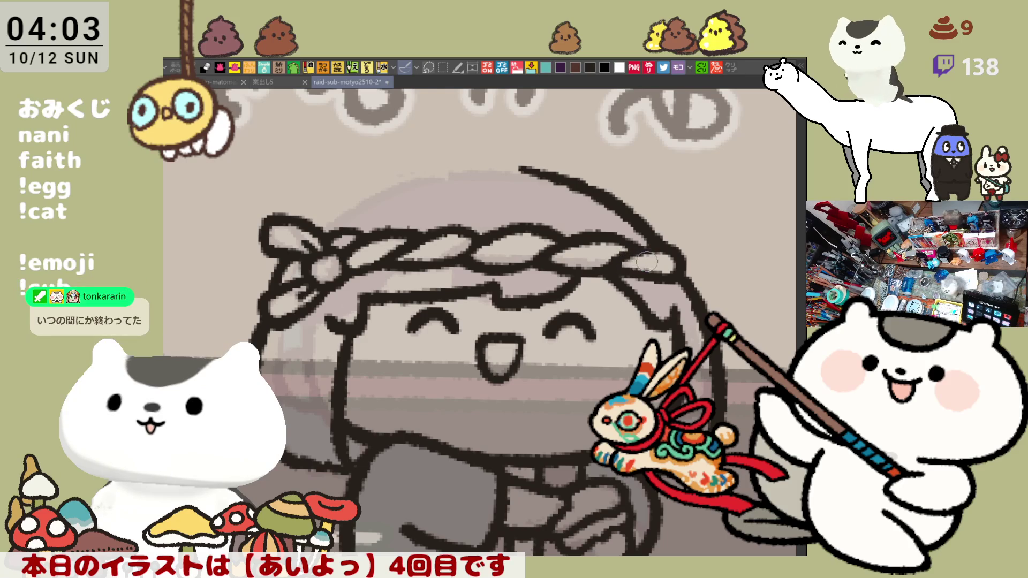
pyautogui.press('h')
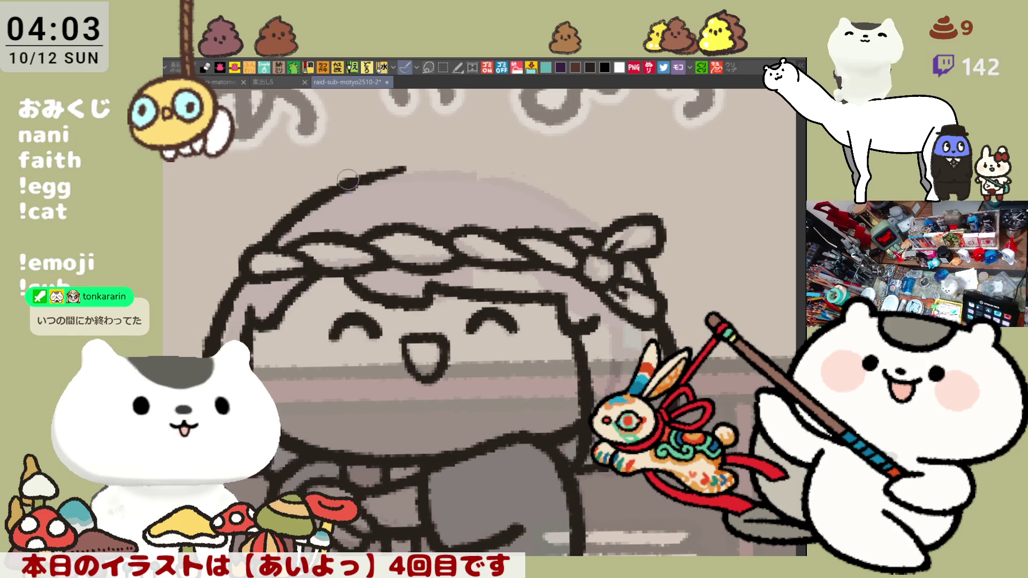
# Extend the head-top arc to the right, down toward the headband knot.
pyautogui.moveTo(374, 174)
pyautogui.mouseDown()
pyautogui.moveTo(485, 166)
pyautogui.moveTo(599, 214)
pyautogui.mouseUp()
pyautogui.hotkey('ctrl', 'z')
pyautogui.hotkey('ctrl', 'z')
pyautogui.hotkey('ctrl', 'z')
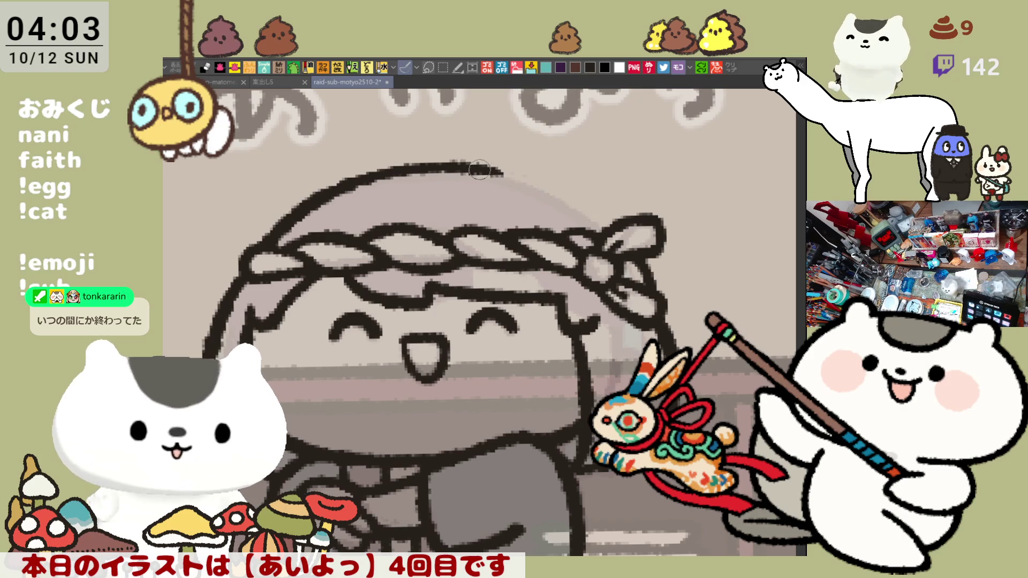
pyautogui.moveTo(450, 166); pyautogui.dragTo(605, 213)
pyautogui.hotkey('ctrl', 'z')
pyautogui.moveTo(509, 172); pyautogui.dragTo(596, 215)
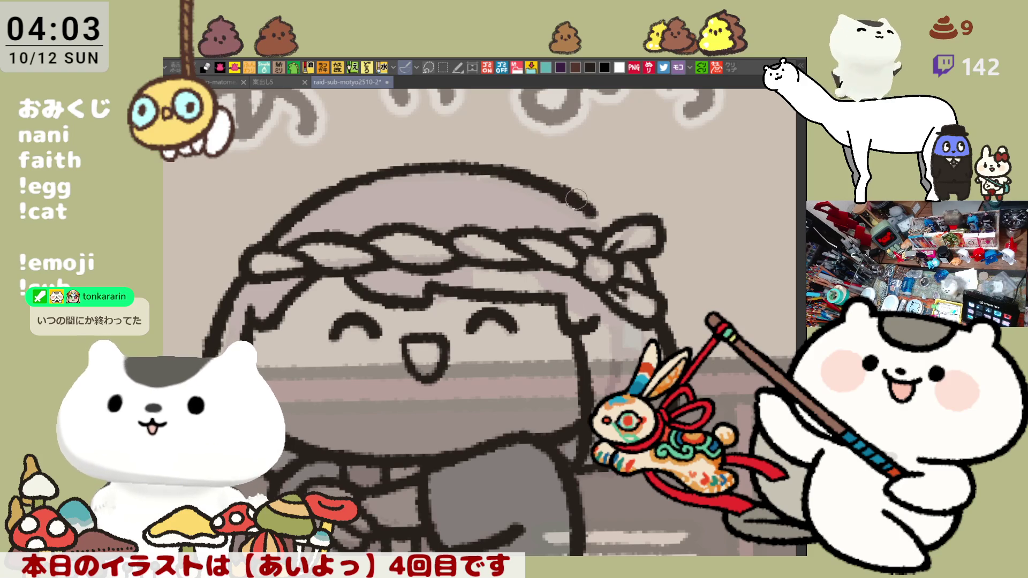